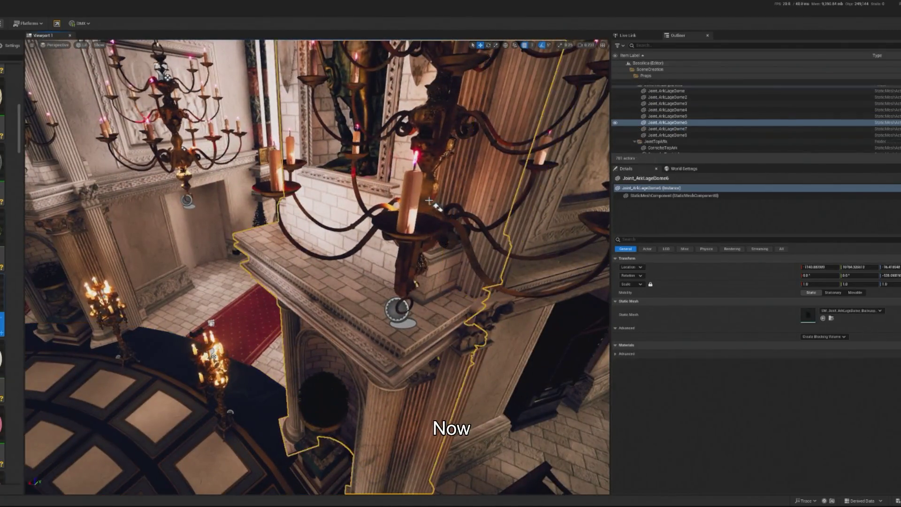
- Select the BP_ChandelierLARGE27 chandelier in the viewport and open its Blueprint editor with Ctrl+E
click(504, 155)
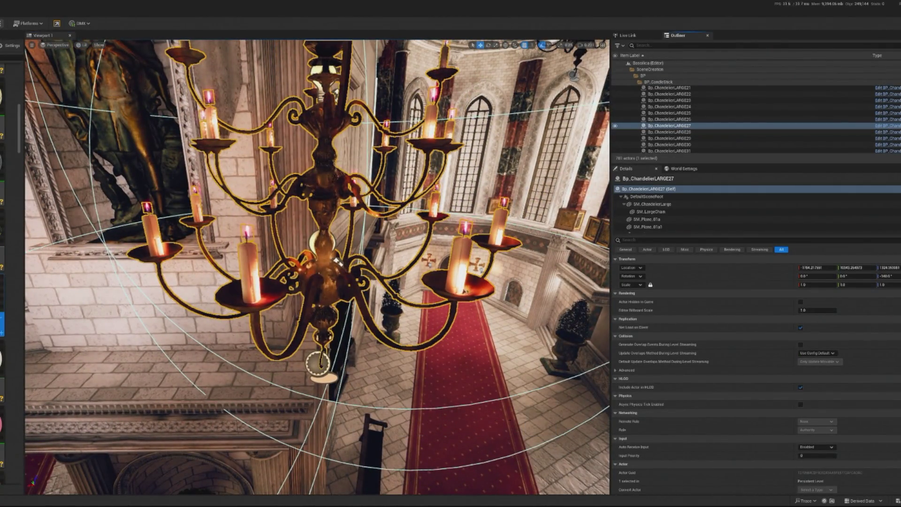
key(ctrl+e)
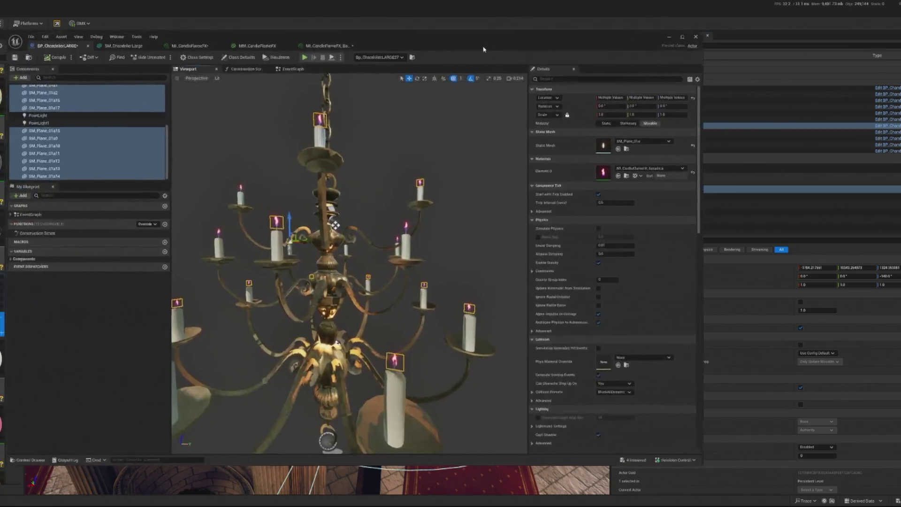
- Filter the chandelier's components and select PointLight1, framing the chandelier in view
click(396, 188)
scroll(432, 236, down, 5)
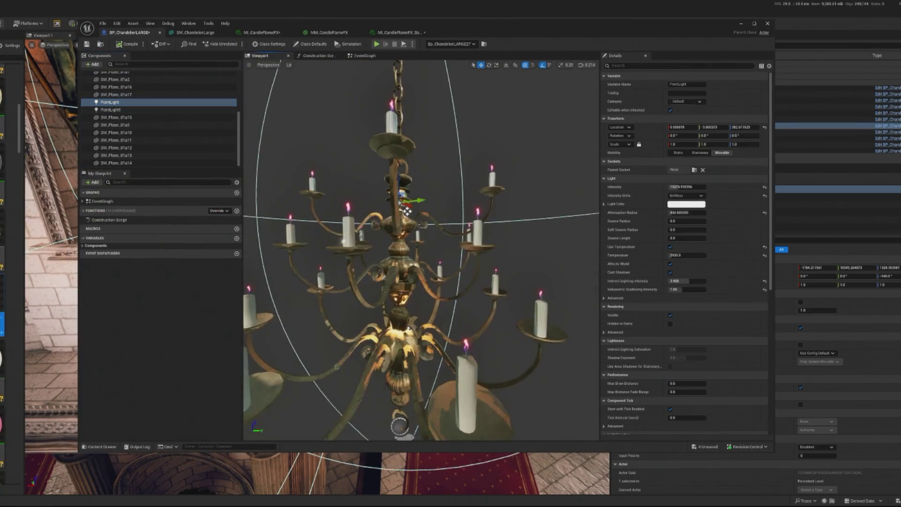
scroll(178, 108, up, 3)
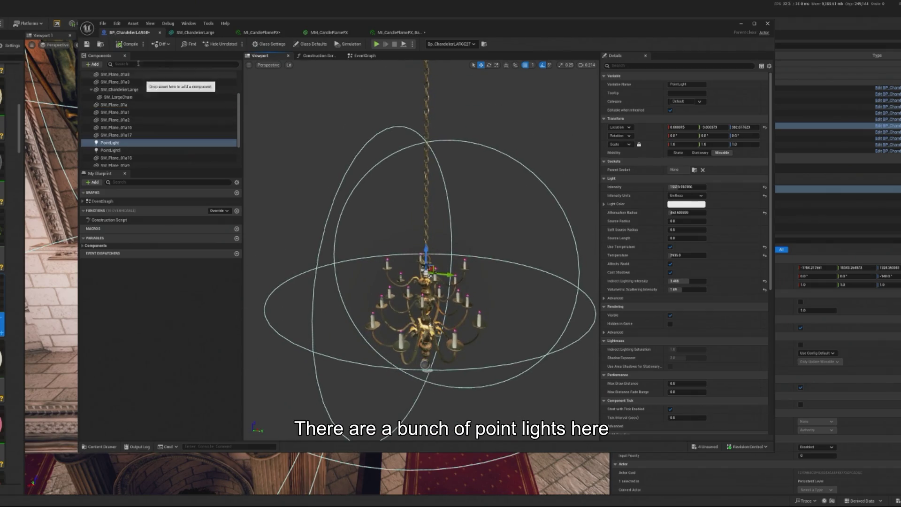
text(point)
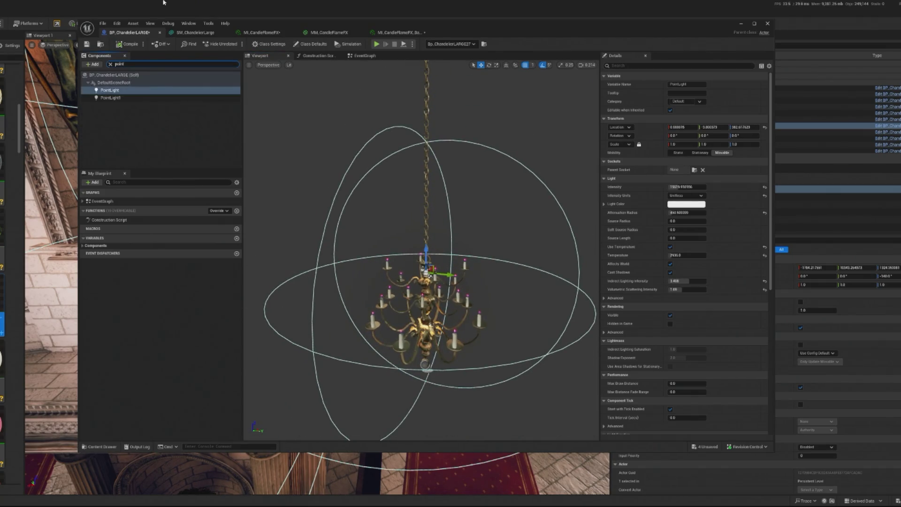
click(111, 97)
key(f)
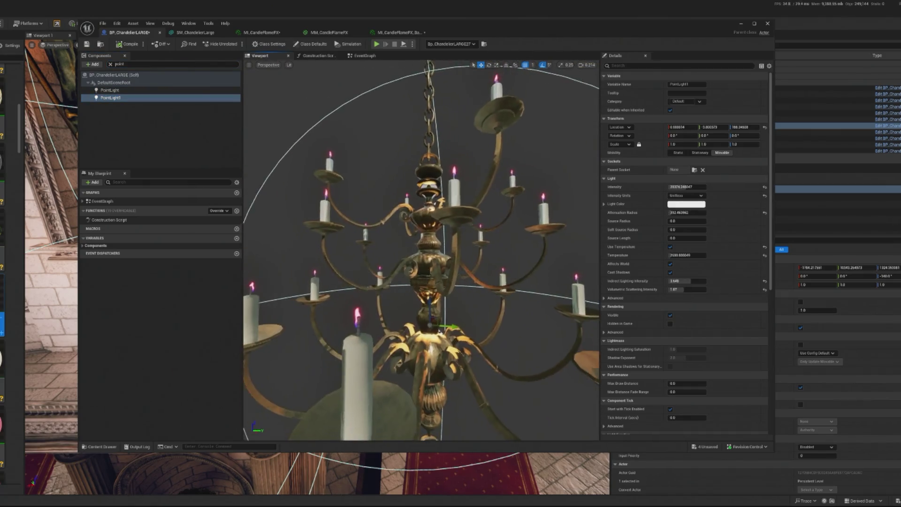
- Set PointLight1's Light Color to a dark crimson red in the Color Picker
click(690, 204)
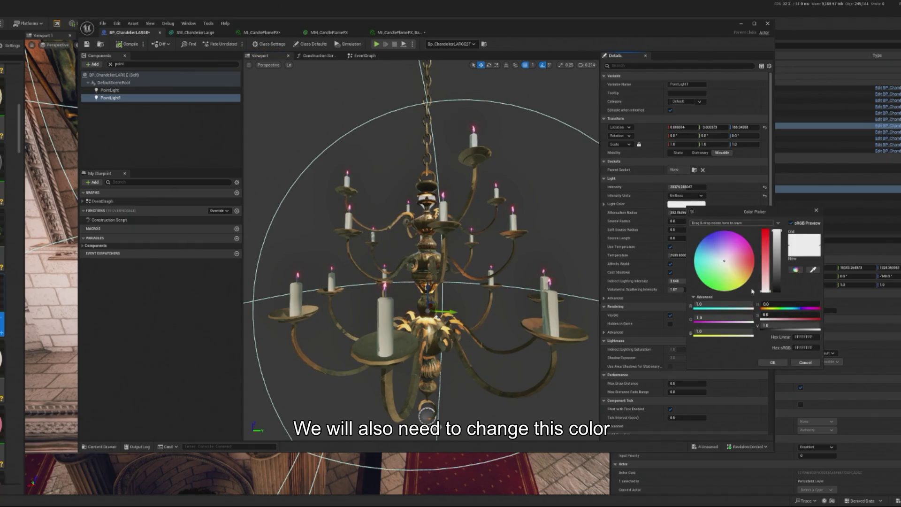
click(754, 258)
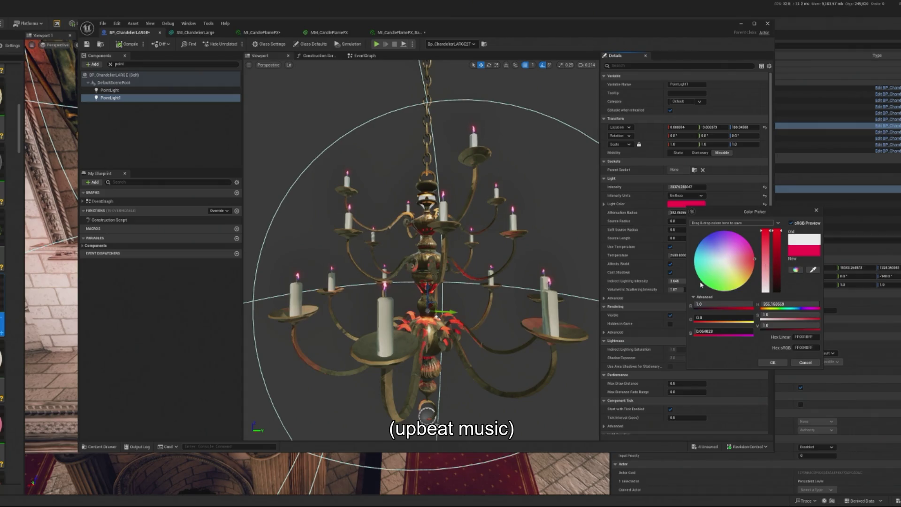
click(781, 254)
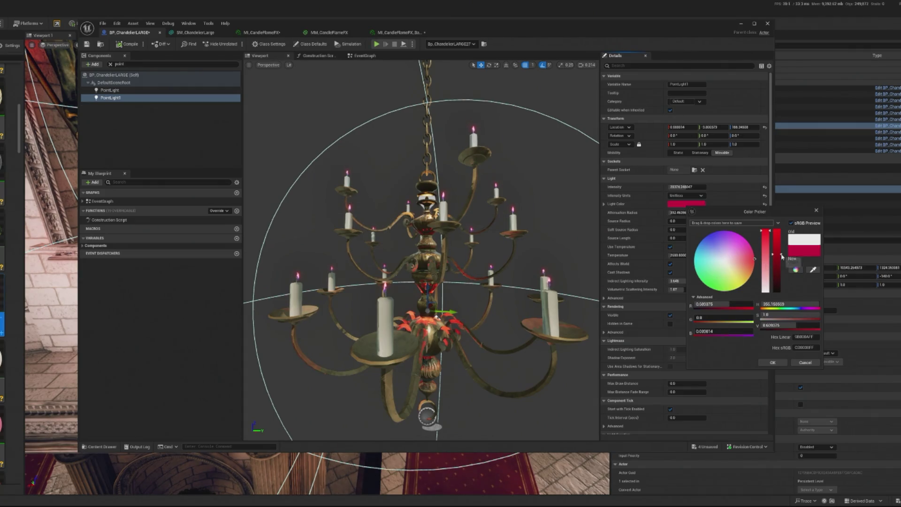
drag(755, 259, 755, 256)
- Undo the red light colour, then compile and save the chandelier blueprint
click(176, 94)
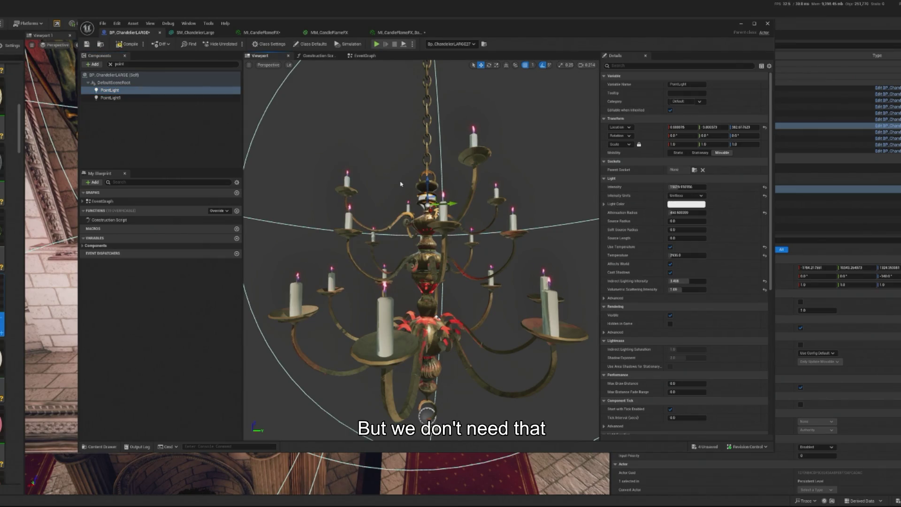
key(ctrl+z)
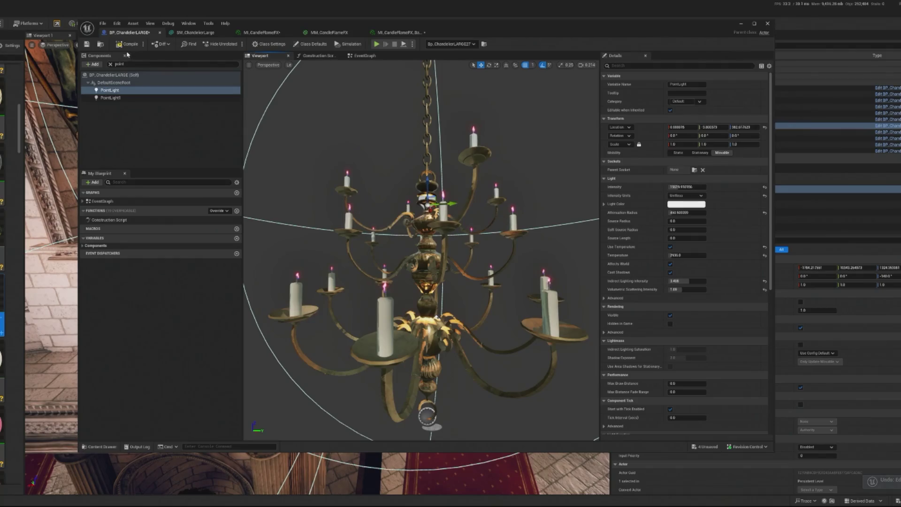
click(136, 45)
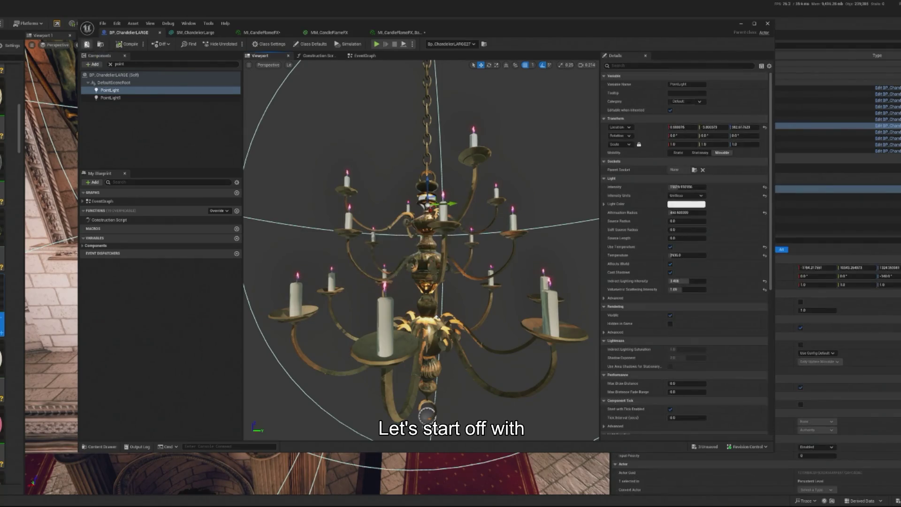
click(741, 24)
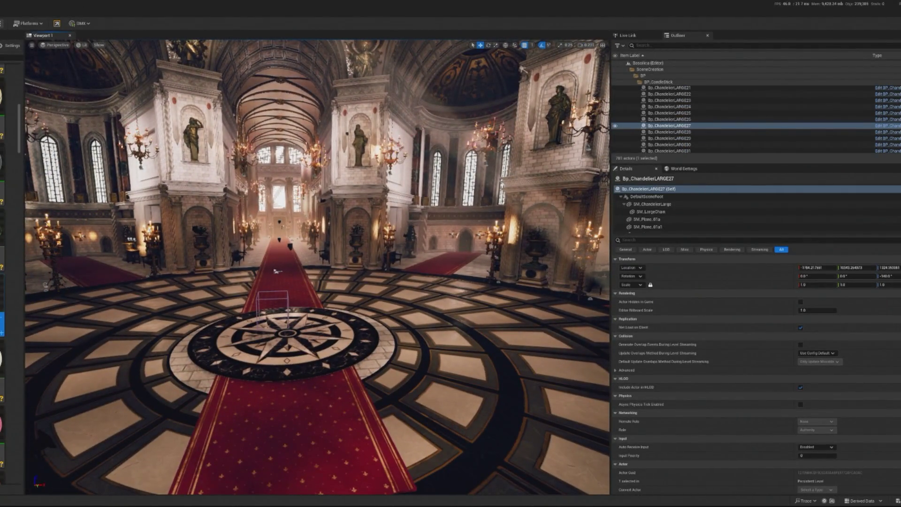
- Run a Play In Editor test of the basilica level, then stop it with Esc
key(alt+p)
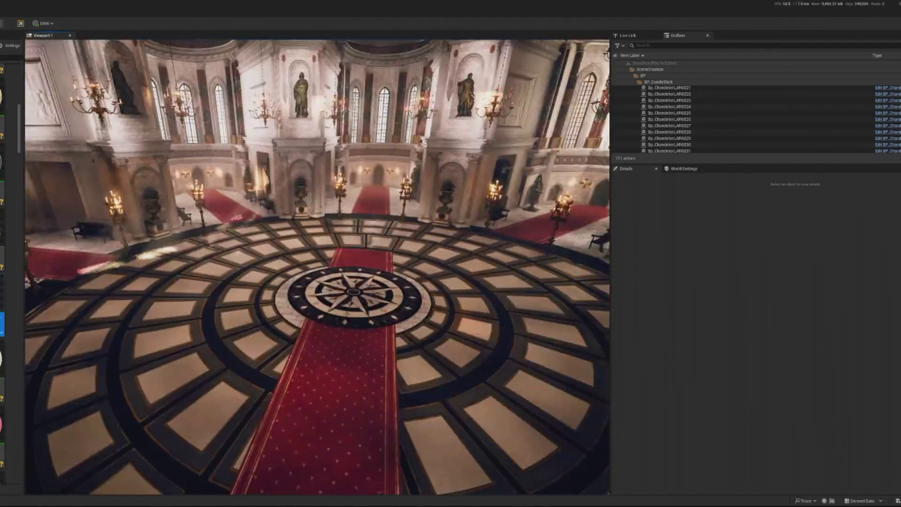
key(Escape)
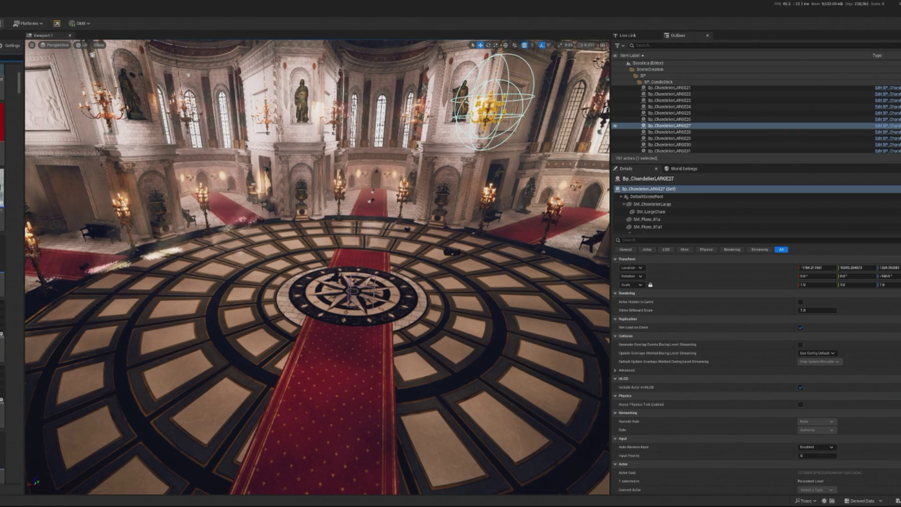
- Drop the bloodgulch static mesh onto the basilica floor and frame it near the compass rose
scroll(15, 75, up, 1)
scroll(19, 71, down, 2)
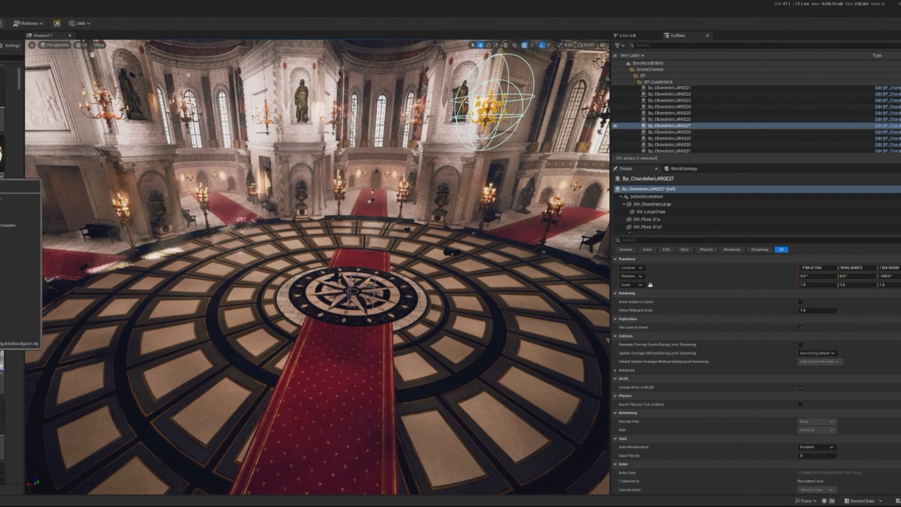
mouse_move(14, 333)
mouse_down()
mouse_move(312, 291)
mouse_move(253, 333)
mouse_move(245, 324)
mouse_up()
key(f)
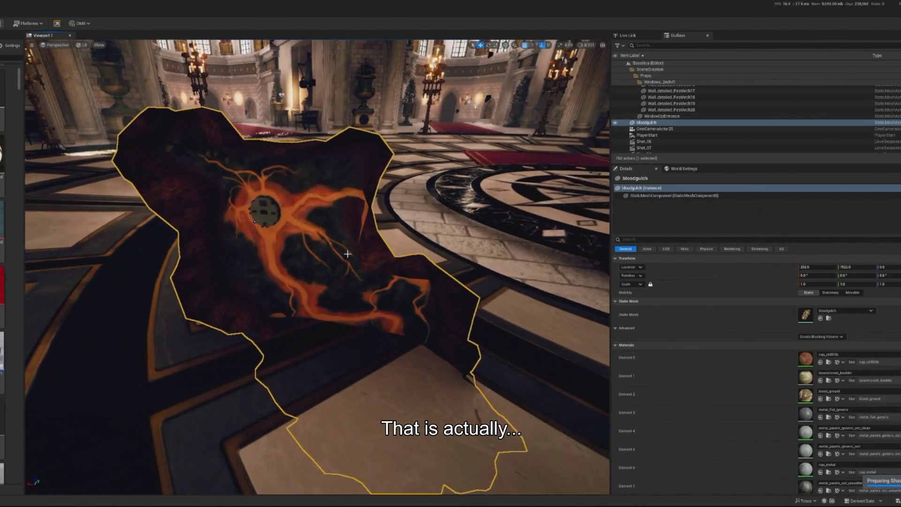
drag(347, 254, 395, 291)
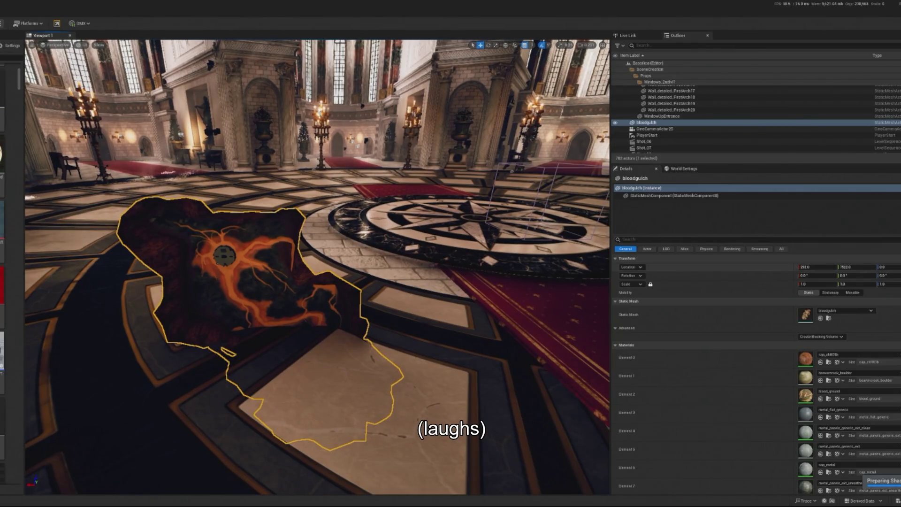
drag(171, 243, 173, 243)
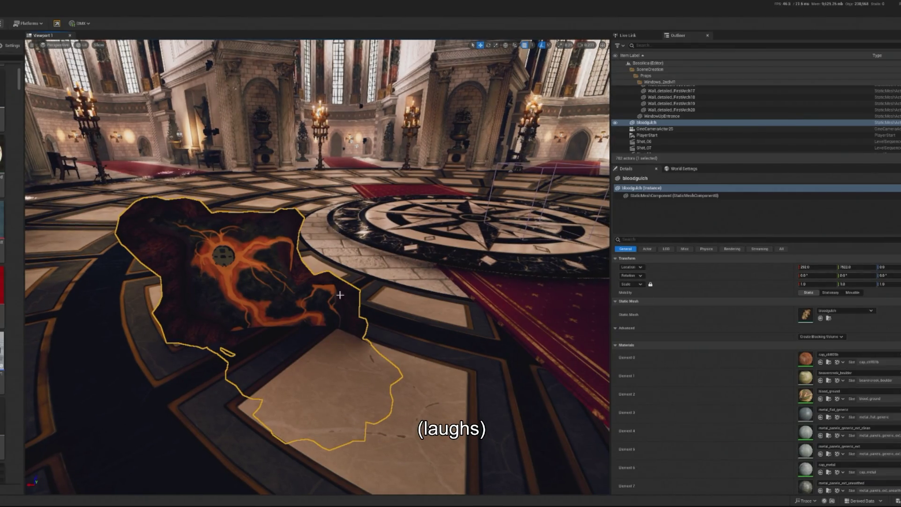
drag(257, 277, 261, 314)
- Reselect the bloodgulch mesh and rotate it 90° across the floor
click(260, 315)
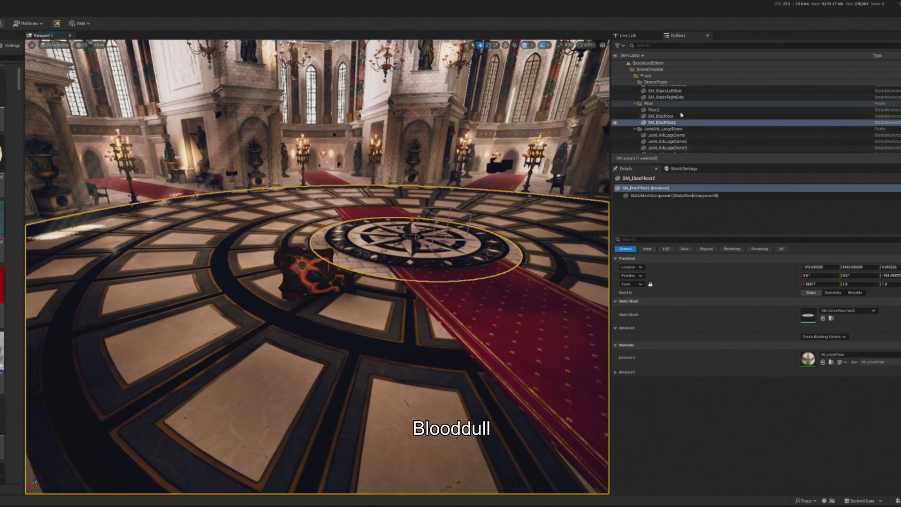
click(288, 277)
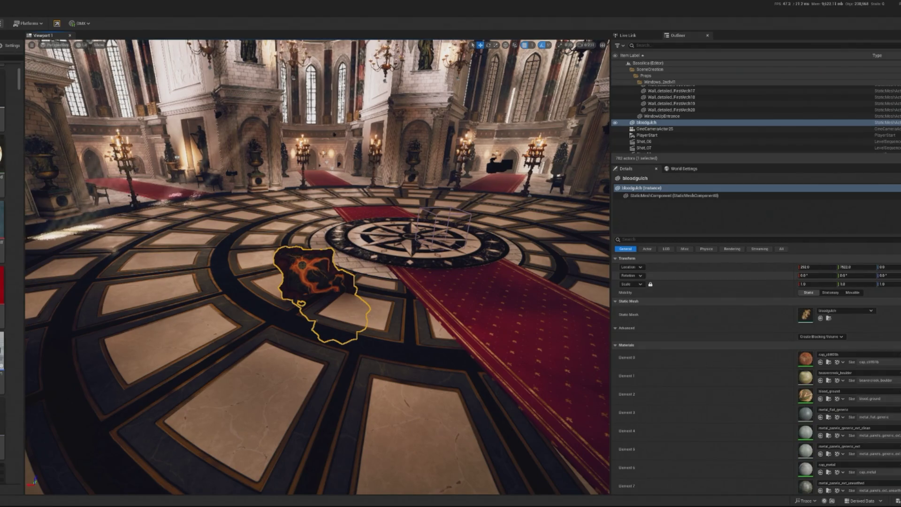
drag(308, 265, 359, 252)
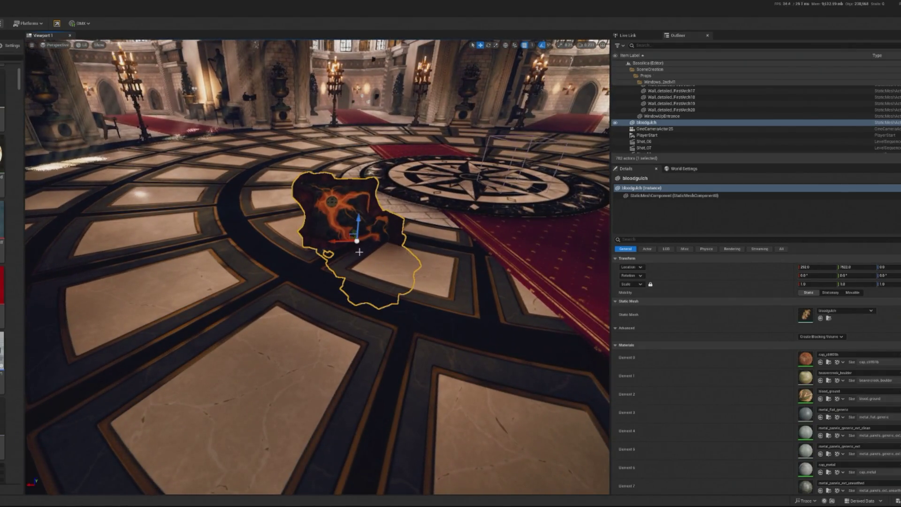
drag(370, 153, 361, 187)
key(e)
mouse_move(359, 231)
mouse_down()
mouse_move(324, 244)
mouse_move(324, 221)
mouse_move(324, 253)
mouse_move(329, 221)
mouse_move(320, 235)
mouse_move(328, 220)
mouse_move(379, 201)
mouse_up()
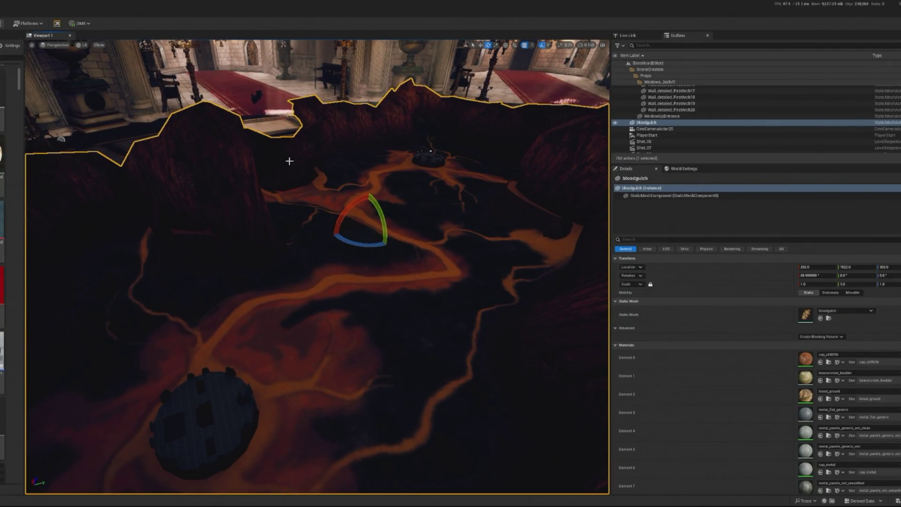
- Fly back to the compass floor and delete the bloodgulch mesh
mouse_move(403, 259)
mouse_down()
mouse_move(328, 277)
mouse_move(277, 305)
mouse_move(254, 303)
mouse_up()
key(Delete)
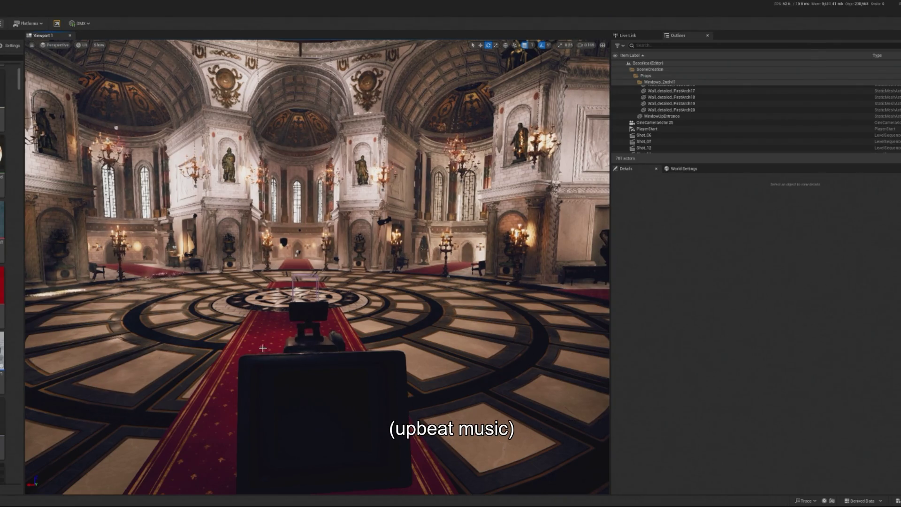
- Find BP_Hourglass_Topdown in the Content Browser and drop it onto the compass-rose floor
scroll(263, 348, up, 5)
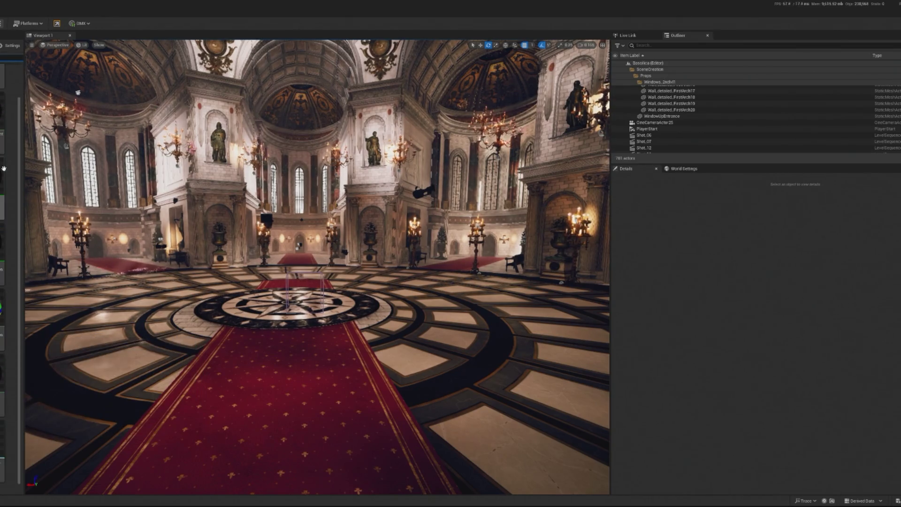
scroll(16, 152, up, 5)
scroll(13, 216, up, 2)
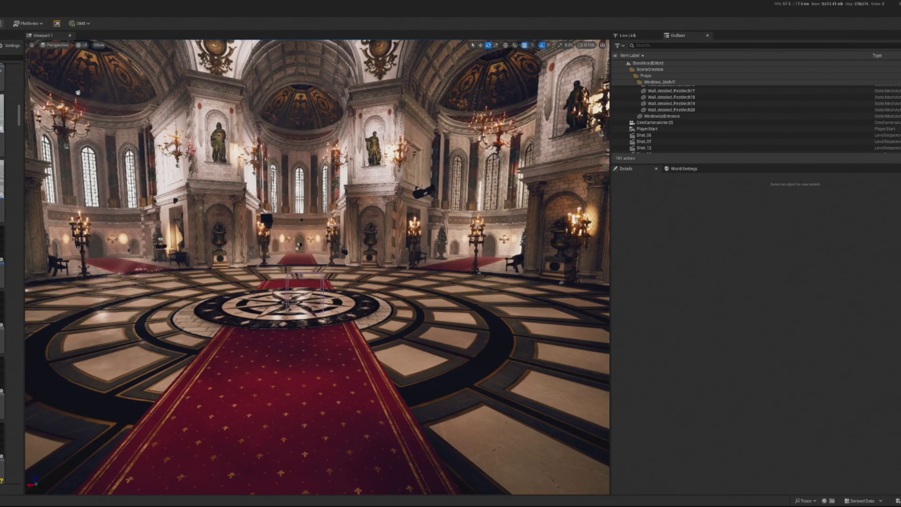
scroll(264, 354, up, 3)
mouse_move(14, 216)
mouse_down()
mouse_move(332, 323)
mouse_move(303, 306)
mouse_up()
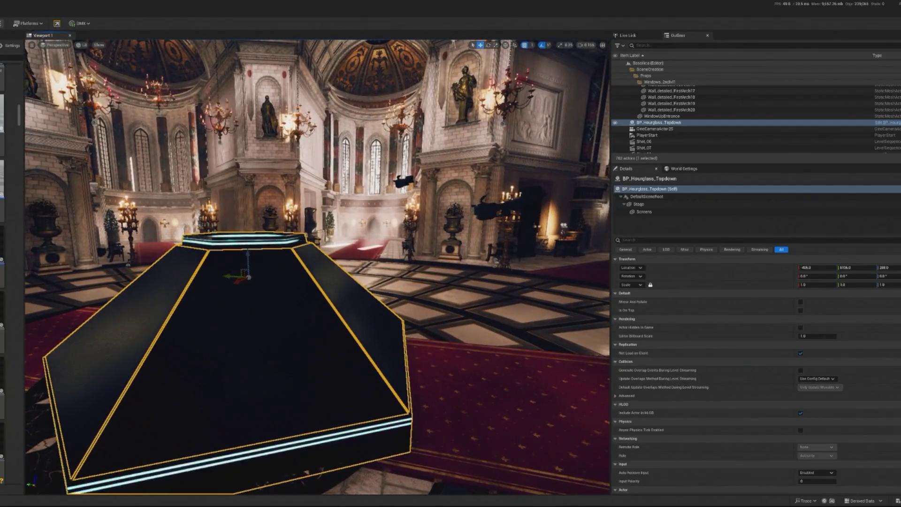
- Reset the hourglass actor's Location to 0,0,0 and delete it from the level
click(896, 268)
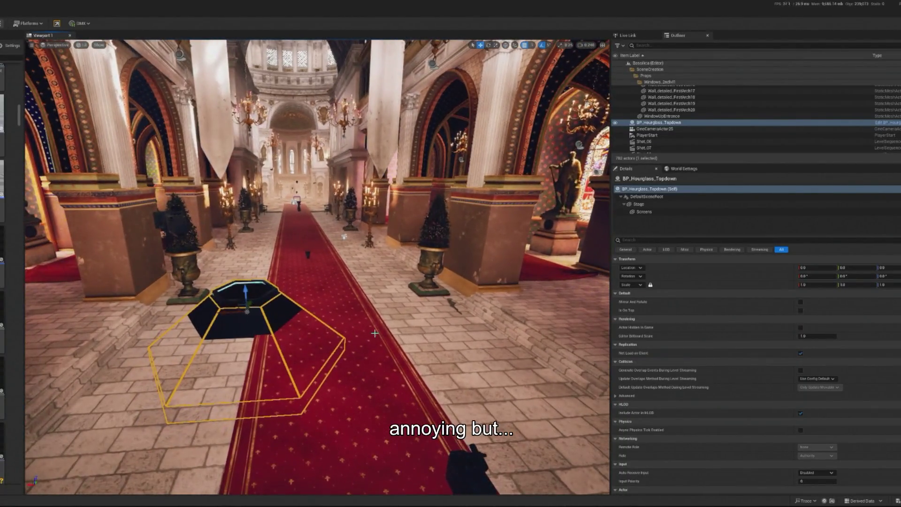
key(Delete)
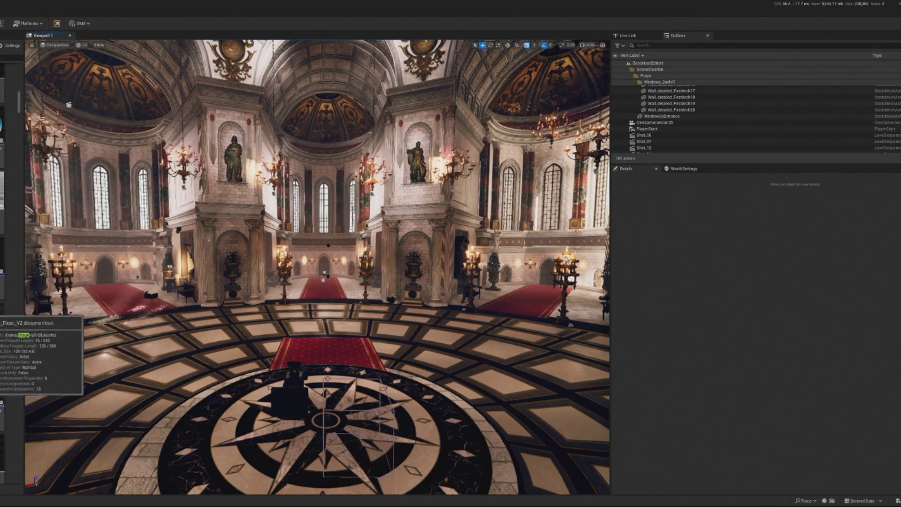
right_click(2, 242)
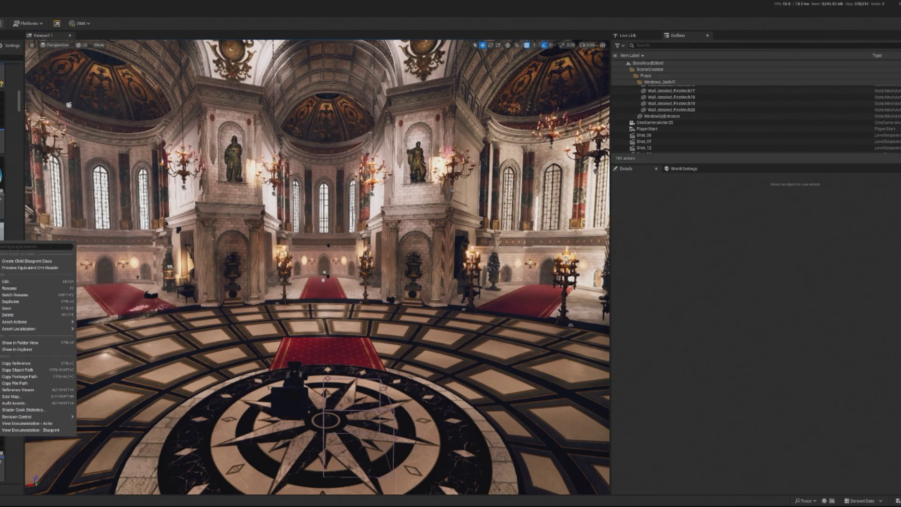
- Dismiss the DrumKit_V1 asset menu and bring up the PureRef concert lighting references
key(Escape)
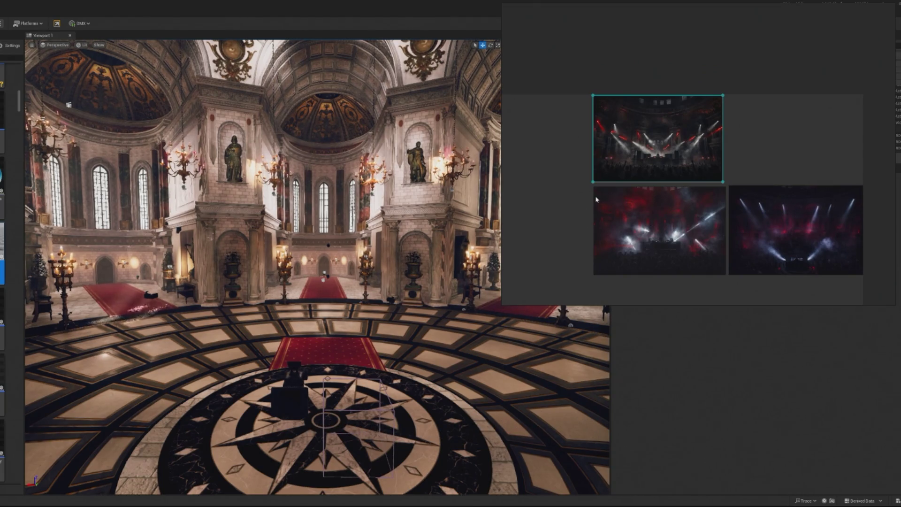
- Zoom into the red-lit concert reference images and back out before hiding PureRef
scroll(597, 199, up, 3)
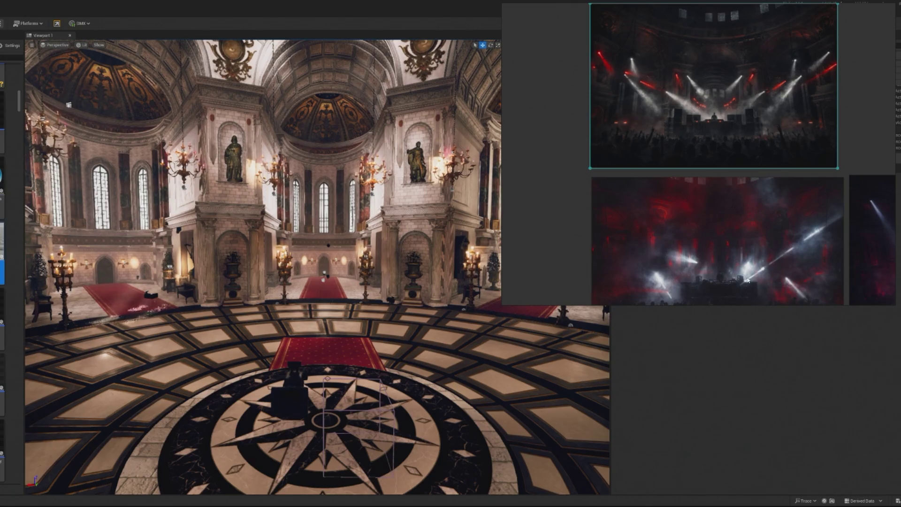
scroll(748, 280, up, 5)
scroll(629, 285, up, 3)
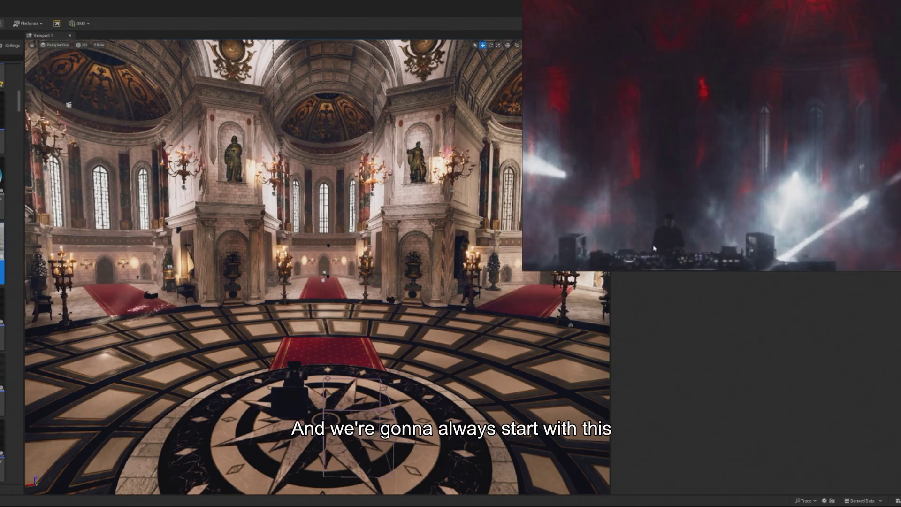
scroll(777, 186, down, 8)
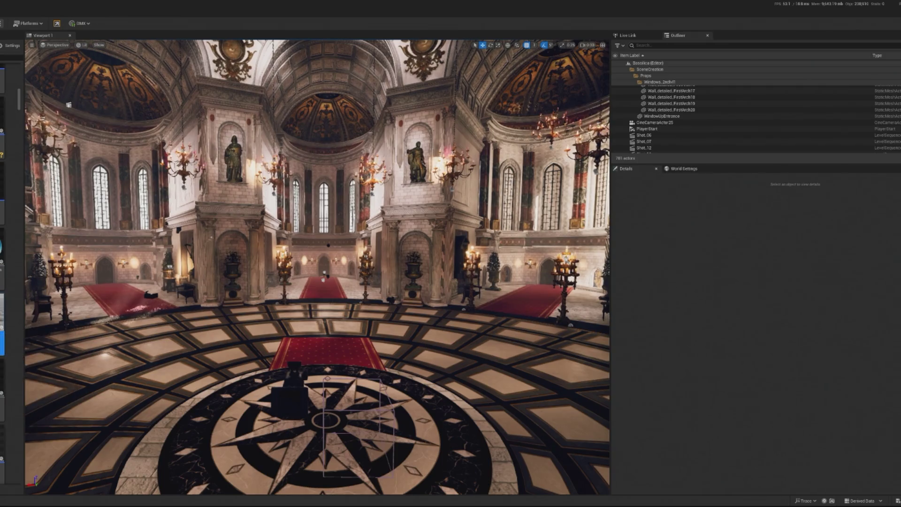
- Browse the Content Browser assets and select BP_ArraySpeaker_V1
right_click(2, 324)
key(Escape)
scroll(3, 281, down, 5)
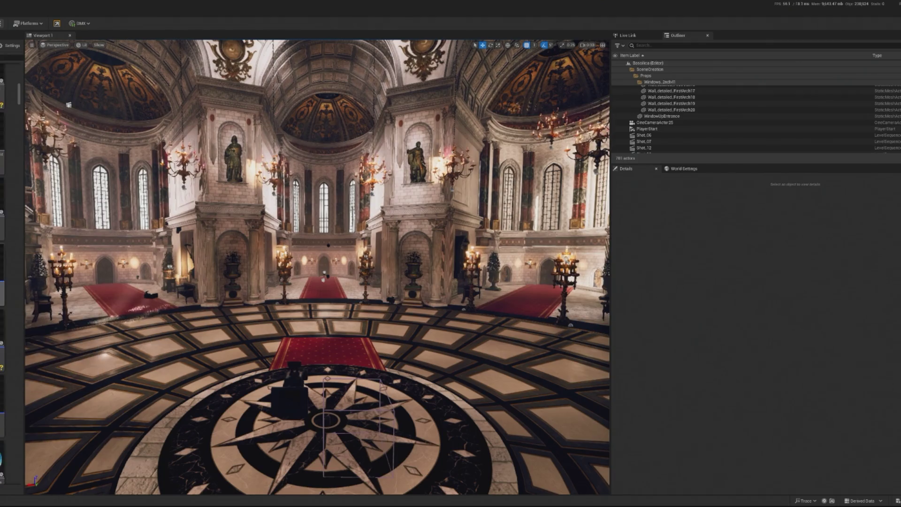
scroll(2, 282, down, 2)
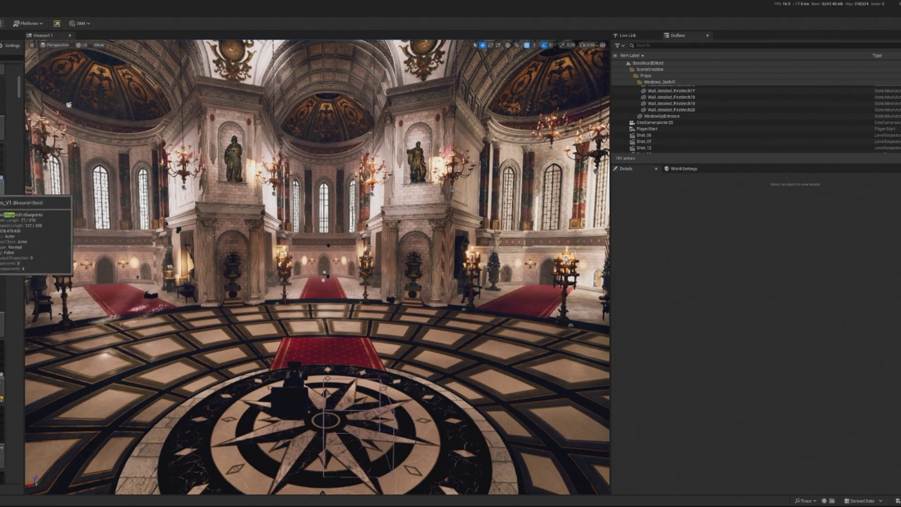
scroll(3, 282, down, 5)
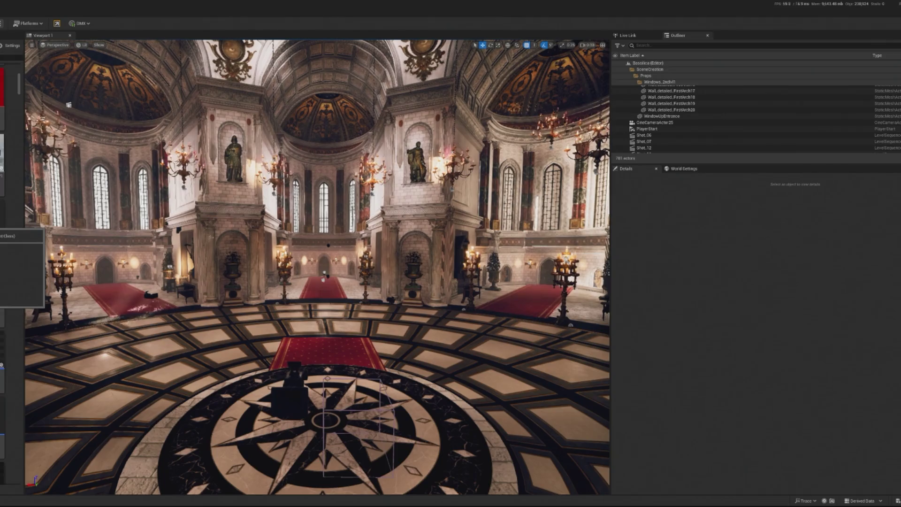
scroll(3, 282, up, 3)
mouse_move(11, 320)
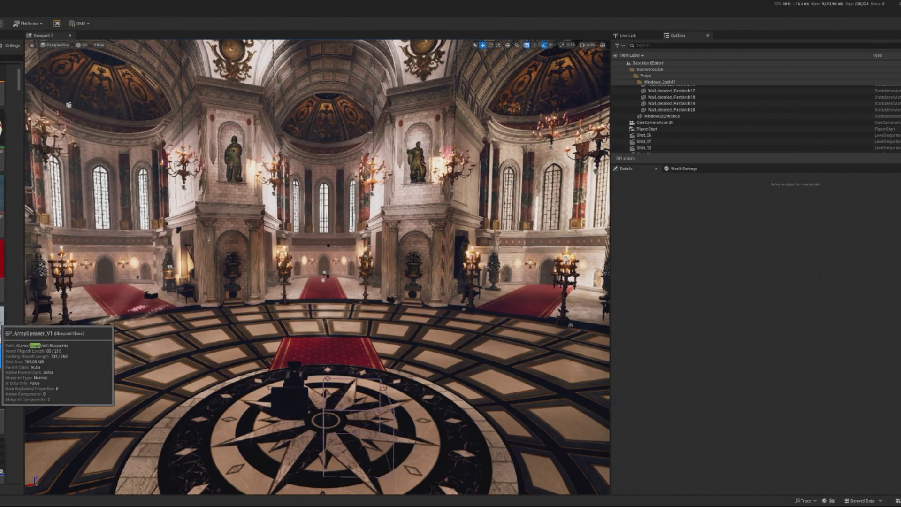
click(2, 338)
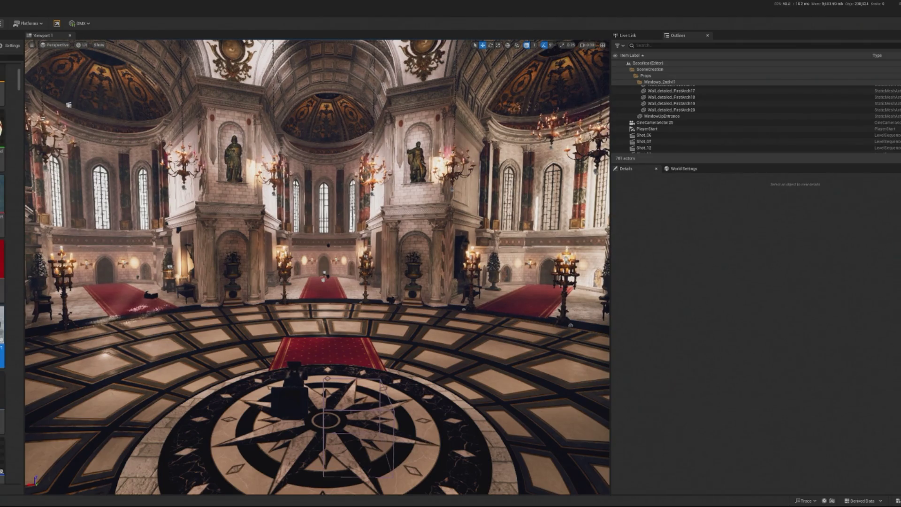
- Locate BP_Floor_V2 in its folder and drag it beside the compass rose as a flat platform
right_click(2, 350)
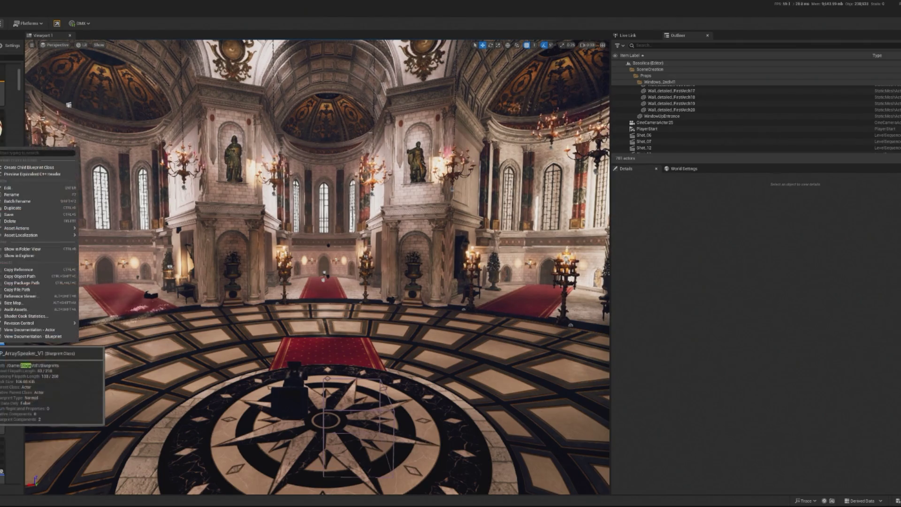
click(36, 255)
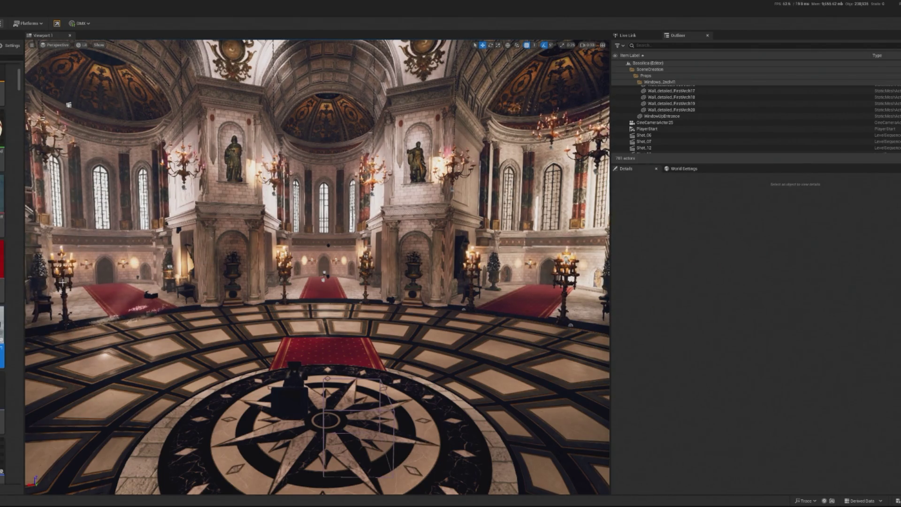
right_click(2, 356)
click(22, 225)
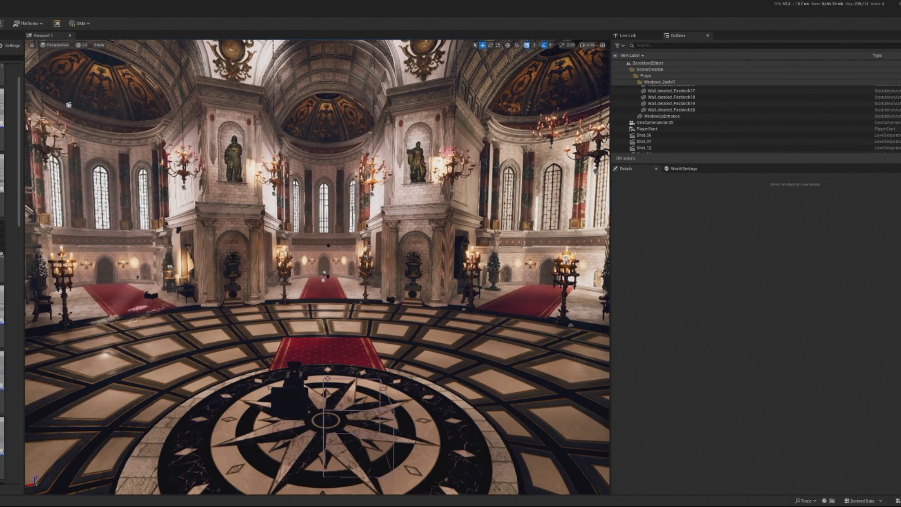
mouse_move(1, 321)
scroll(2, 291, down, 2)
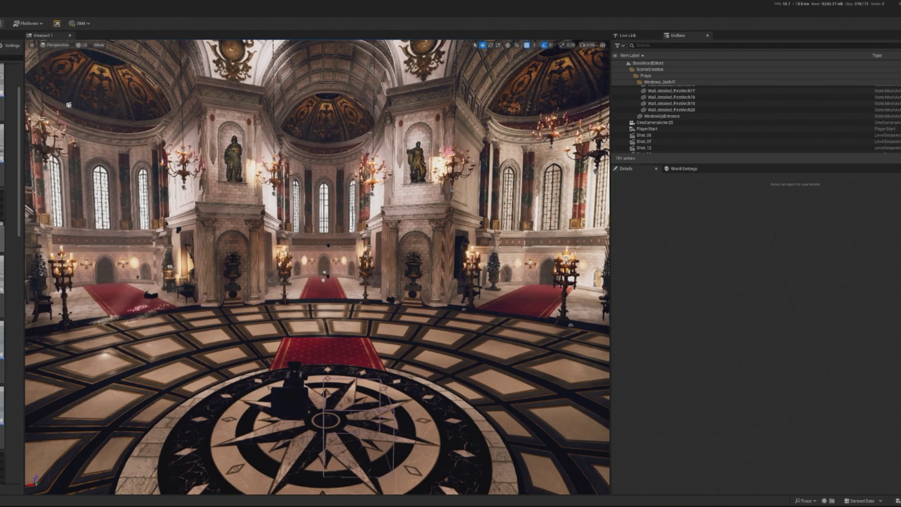
mouse_move(2, 240)
mouse_down()
mouse_move(305, 384)
mouse_move(282, 392)
mouse_up()
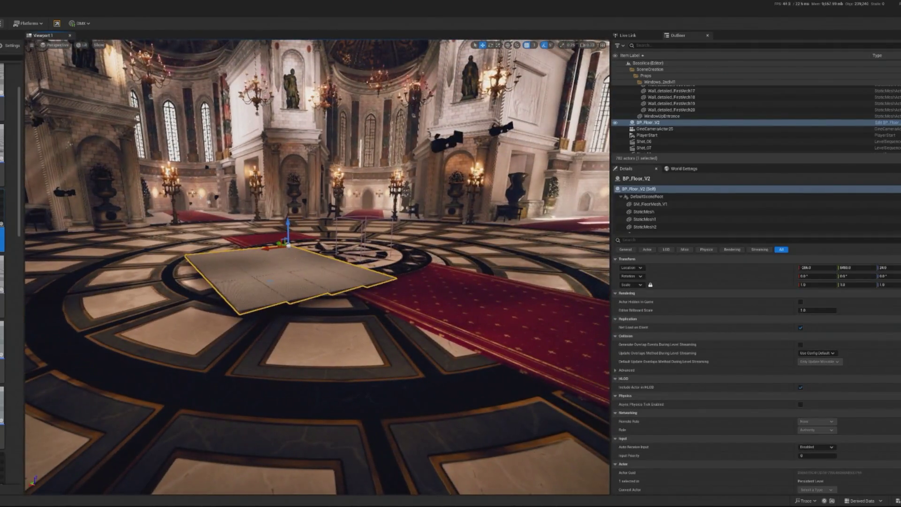
- Delete the BP_Floor_V2 slab and drop BP_Stage_V1 onto the compass disc
key(Delete)
scroll(2, 277, down, 5)
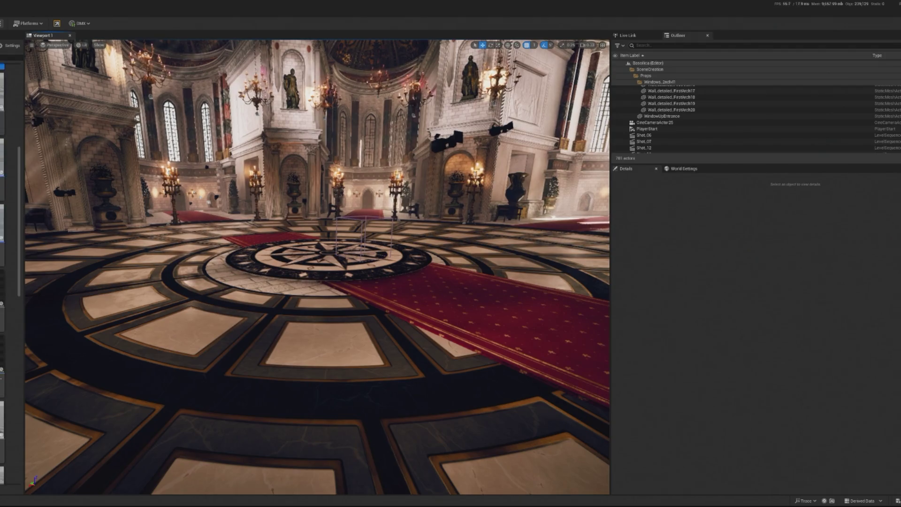
mouse_move(3, 277)
mouse_down()
mouse_move(131, 335)
mouse_move(302, 260)
mouse_up()
- Fly closer and select SM_DiscFloor2, SM_DiscFloor, then BP_Stage_V1 again
mouse_move(207, 290)
mouse_down()
mouse_move(207, 263)
mouse_move(225, 241)
mouse_up()
mouse_move(207, 290)
mouse_down()
mouse_move(371, 322)
mouse_move(432, 348)
mouse_move(428, 384)
mouse_move(282, 300)
mouse_move(255, 465)
mouse_move(328, 373)
mouse_move(300, 287)
mouse_move(302, 258)
mouse_move(366, 237)
mouse_move(499, 268)
mouse_move(486, 268)
mouse_up()
click(370, 322)
click(299, 287)
click(366, 238)
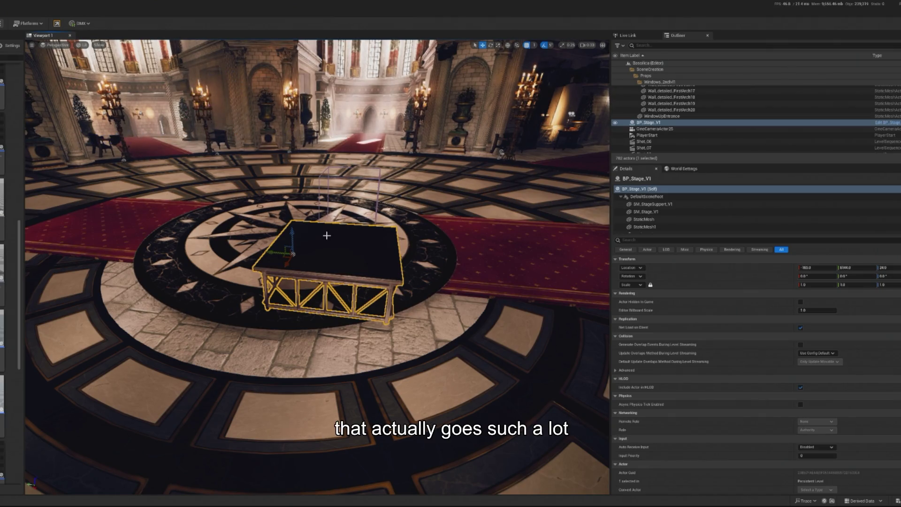
- Rotate BP_Stage_V1 around its vertical axis until Rotation Z reads 0.0
mouse_move(349, 238)
mouse_down()
mouse_move(349, 225)
mouse_move(348, 245)
mouse_move(329, 235)
mouse_up()
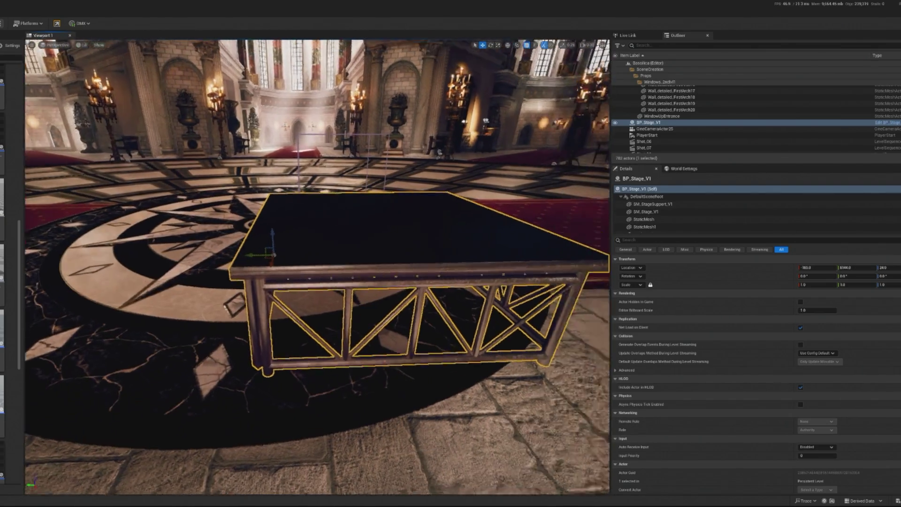
mouse_move(328, 235)
mouse_down()
mouse_move(319, 216)
mouse_move(328, 235)
mouse_move(324, 225)
mouse_up()
key(e)
drag(387, 220, 361, 242)
drag(367, 241, 412, 173)
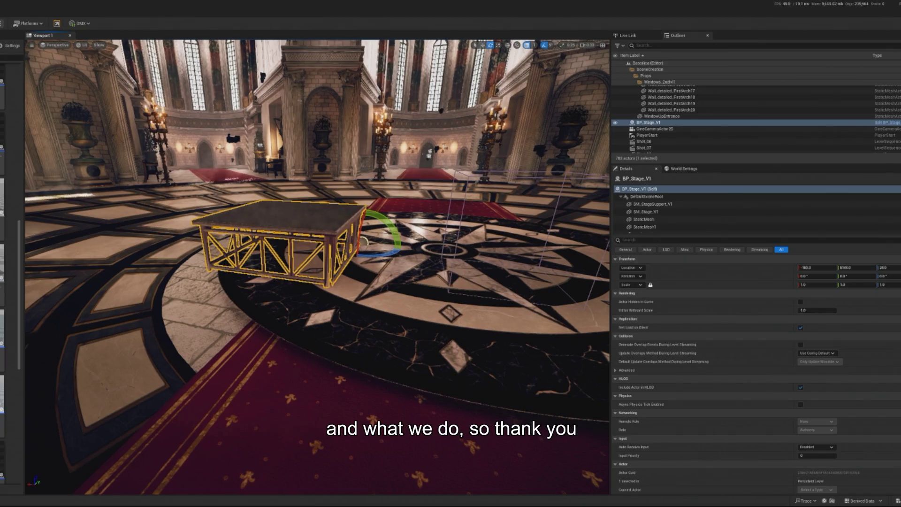
- Move BP_Stage_V1 toward the compass centre with grid snap set to 5
mouse_move(127, 269)
mouse_down()
mouse_move(101, 271)
mouse_move(126, 269)
mouse_move(155, 291)
mouse_move(244, 286)
mouse_move(287, 300)
mouse_move(395, 275)
mouse_up()
key(w)
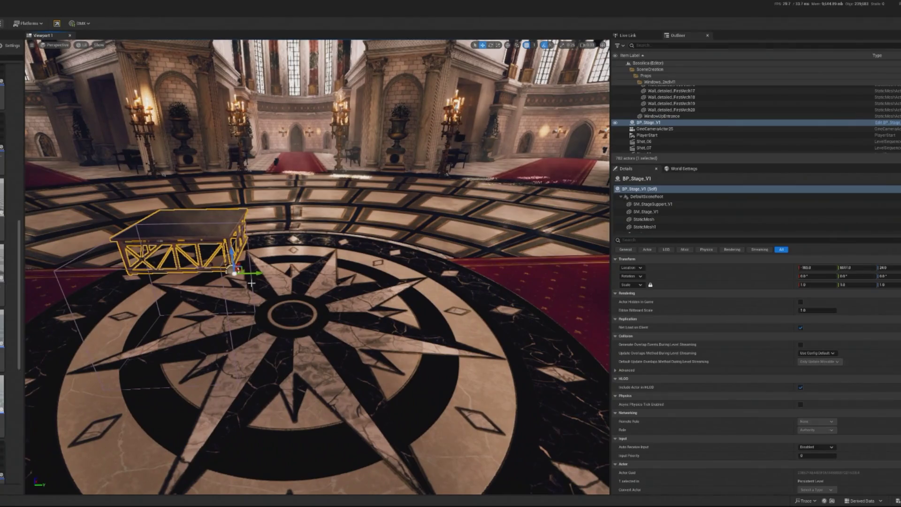
drag(260, 271, 314, 271)
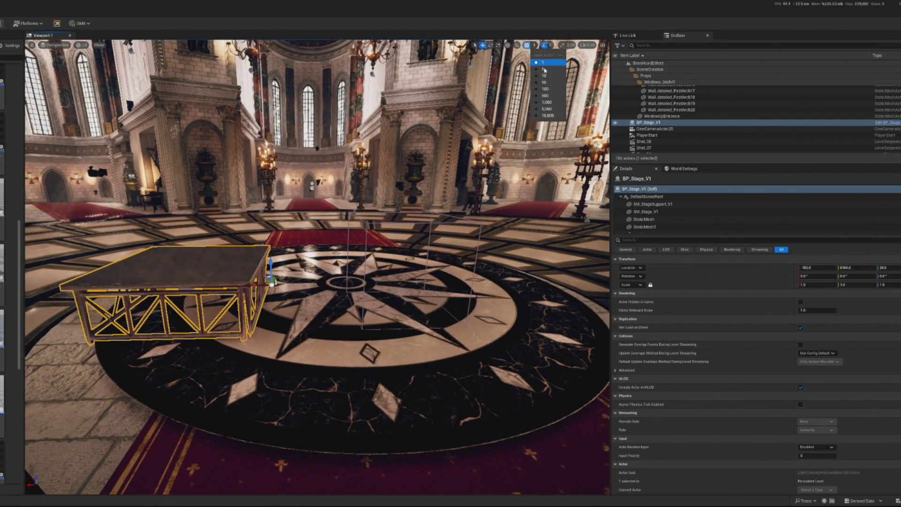
click(545, 70)
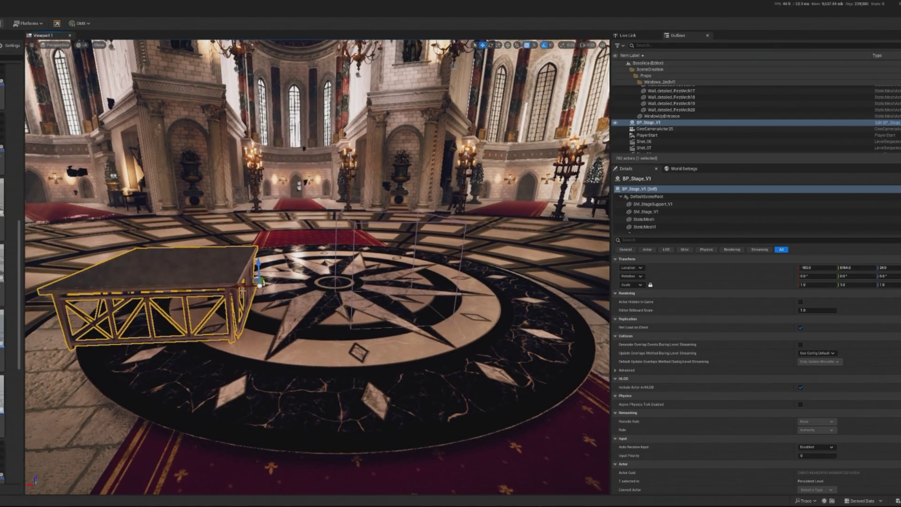
drag(260, 282, 364, 274)
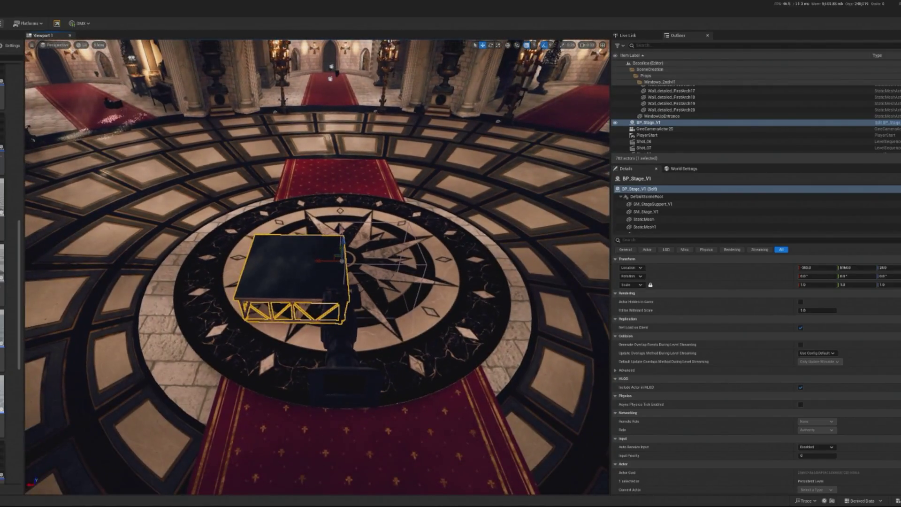
- Duplicate the stage into BP_Stage_V2 and select both sections side by side
key(ctrl+d)
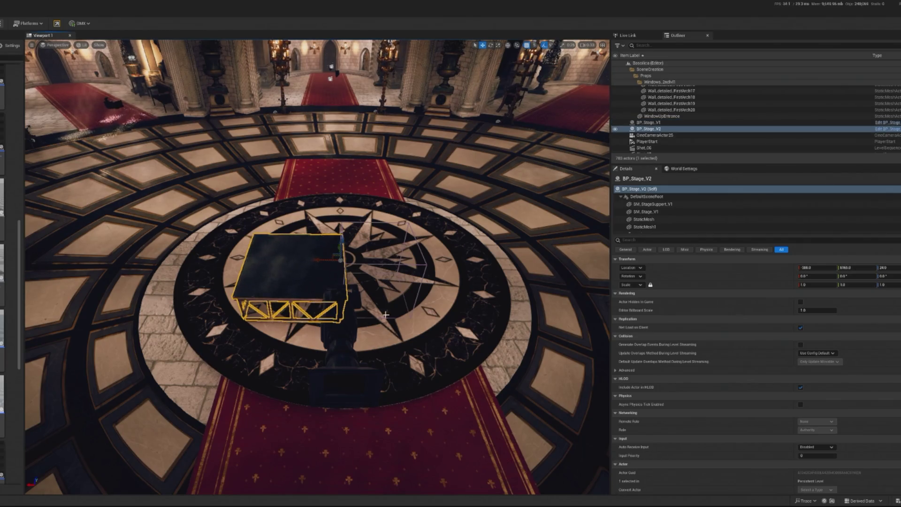
key(ctrl+z)
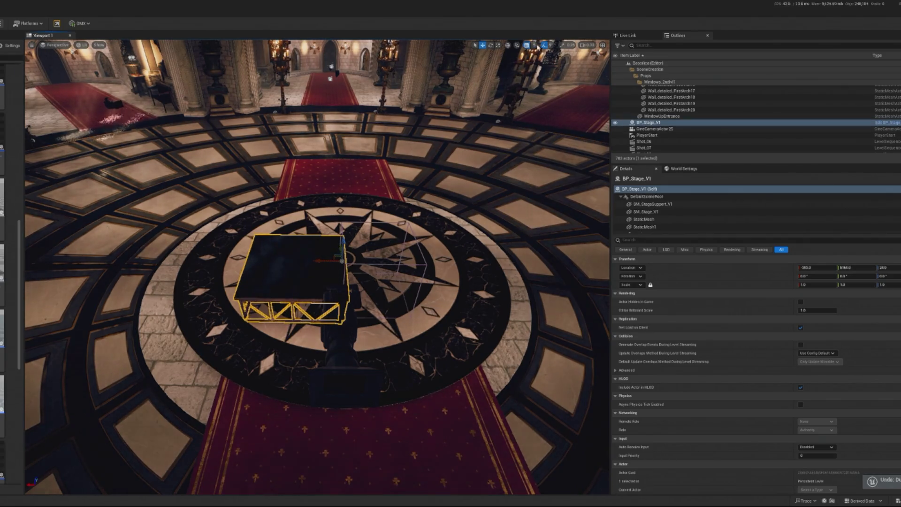
click(534, 45)
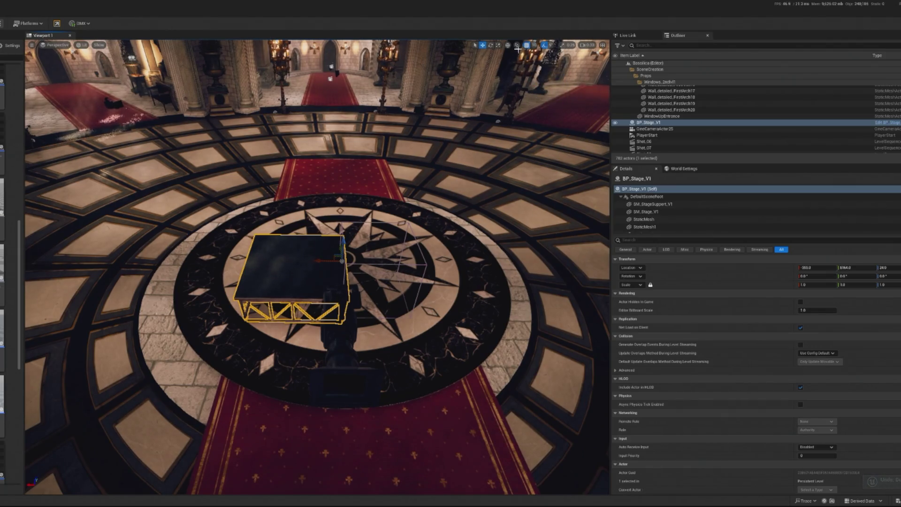
key(ctrl+d)
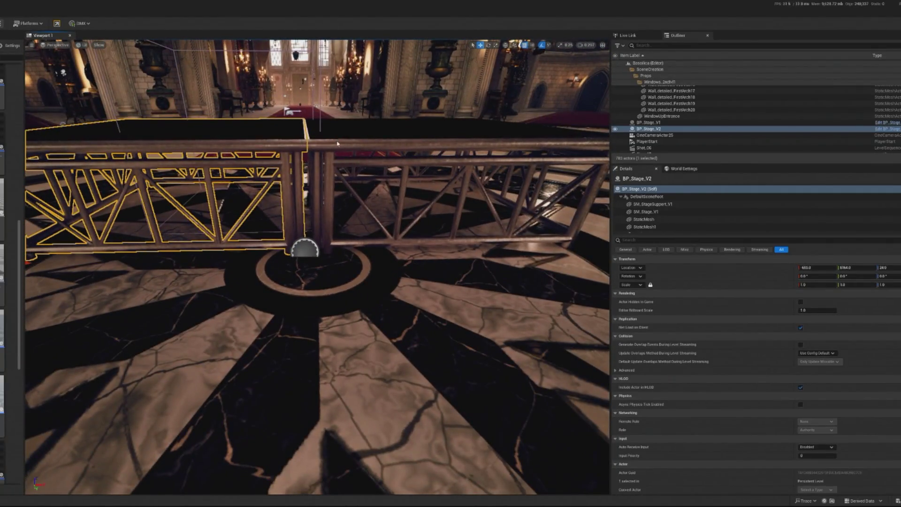
ctrl+click(337, 143)
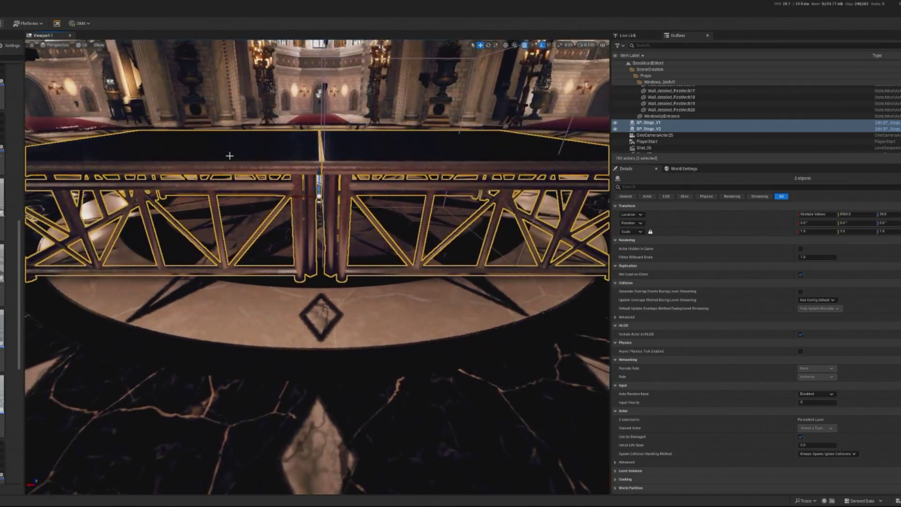
click(232, 155)
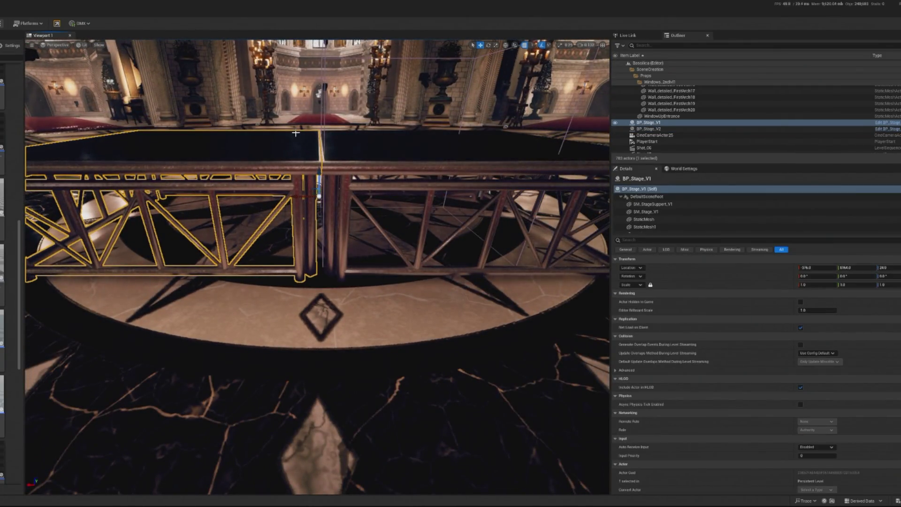
key(f)
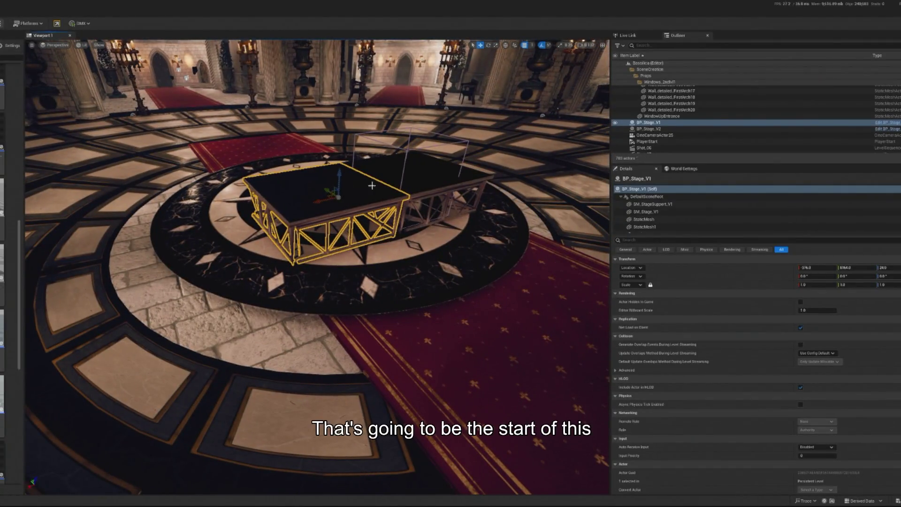
ctrl+click(431, 187)
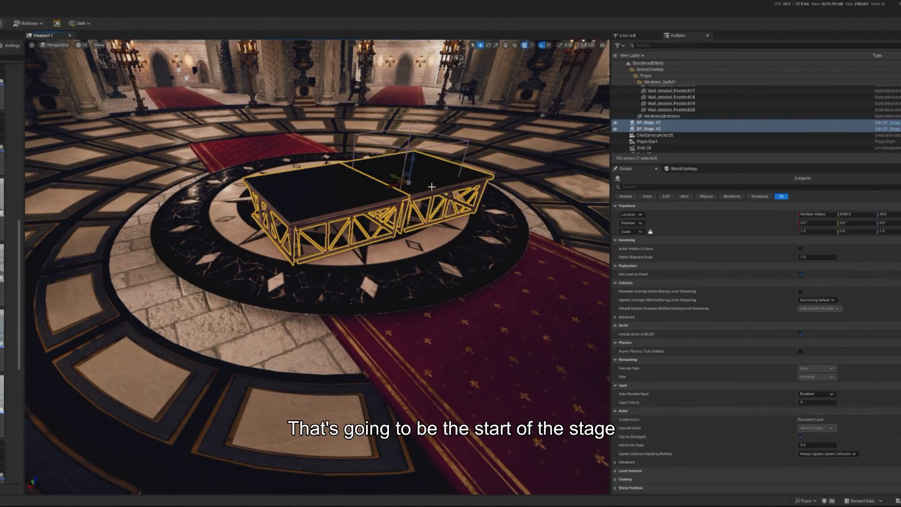
click(532, 45)
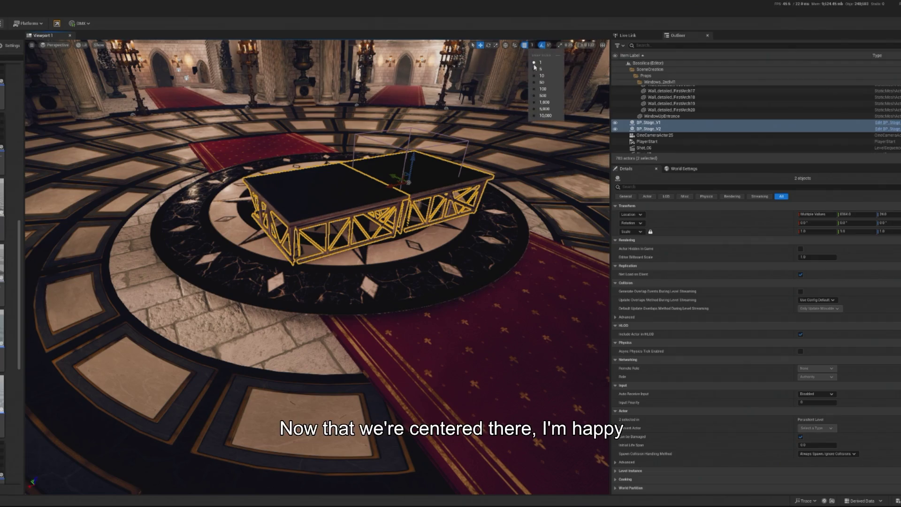
click(547, 83)
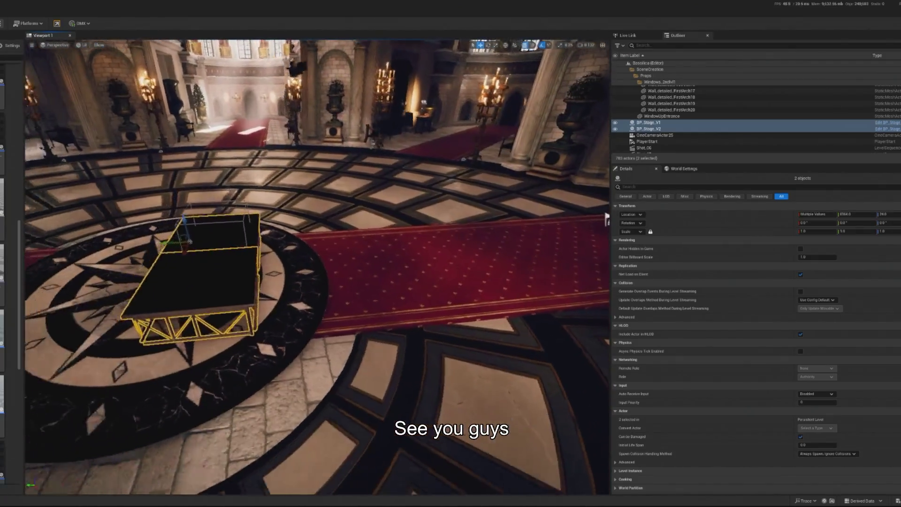
drag(607, 219, 344, 308)
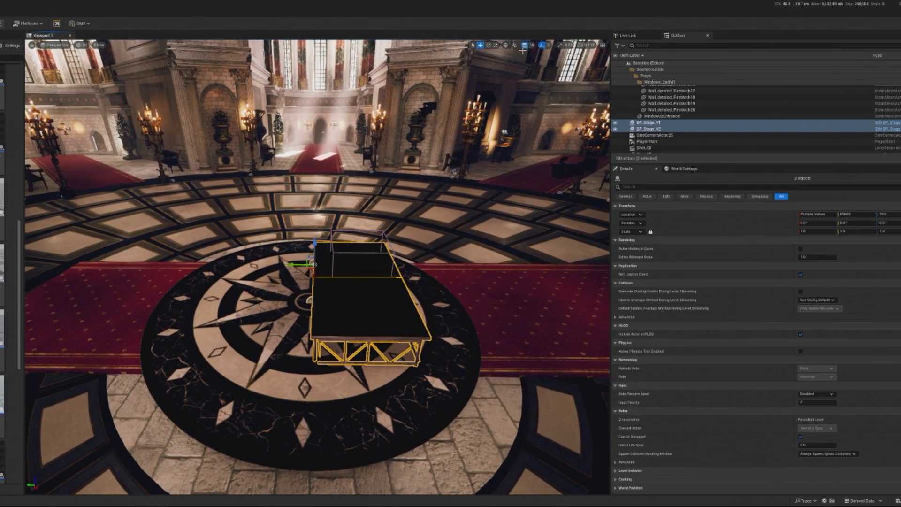
key(ctrl+d)
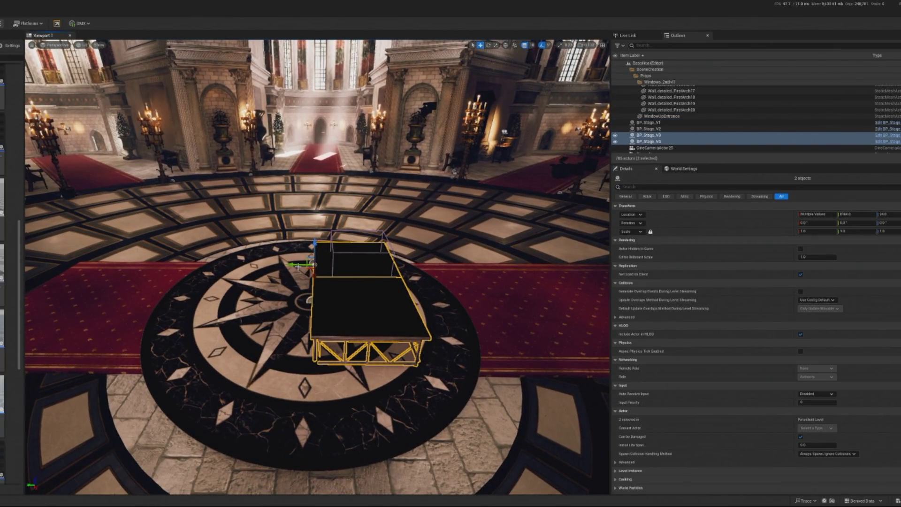
drag(299, 266, 248, 266)
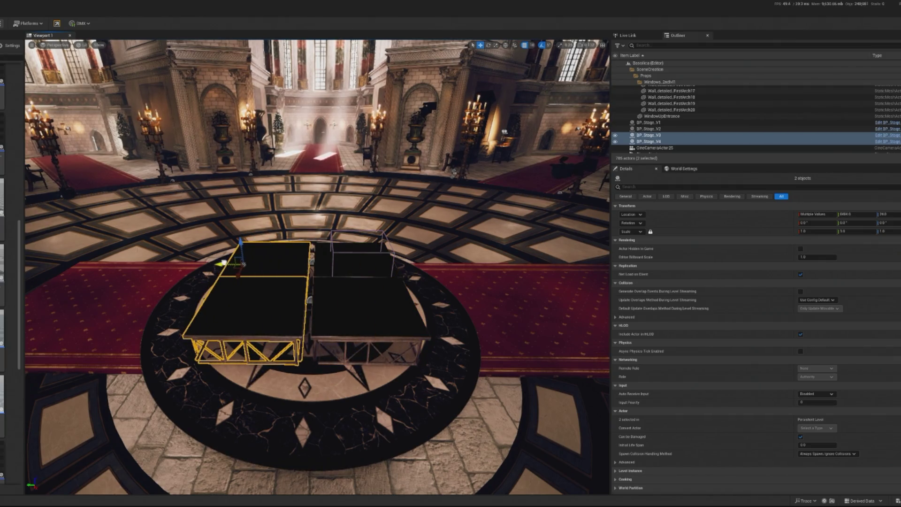
scroll(228, 263, up, 10)
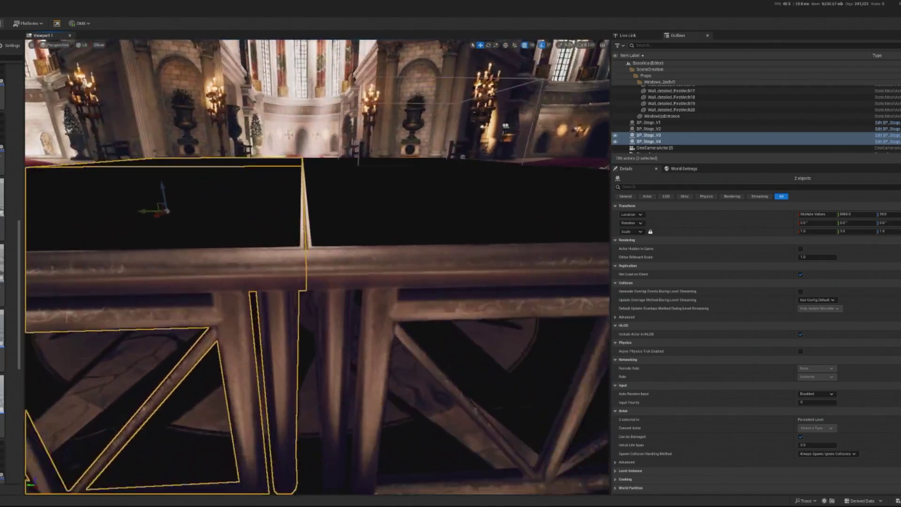
scroll(229, 293, down, 5)
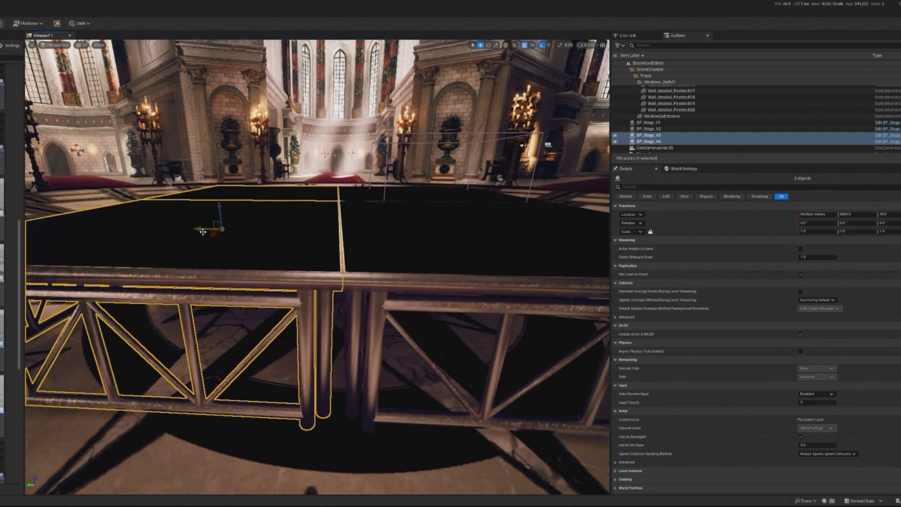
mouse_move(201, 231)
mouse_down()
mouse_move(267, 218)
mouse_move(493, 227)
mouse_up()
scroll(221, 215, up, 1)
scroll(221, 216, down, 3)
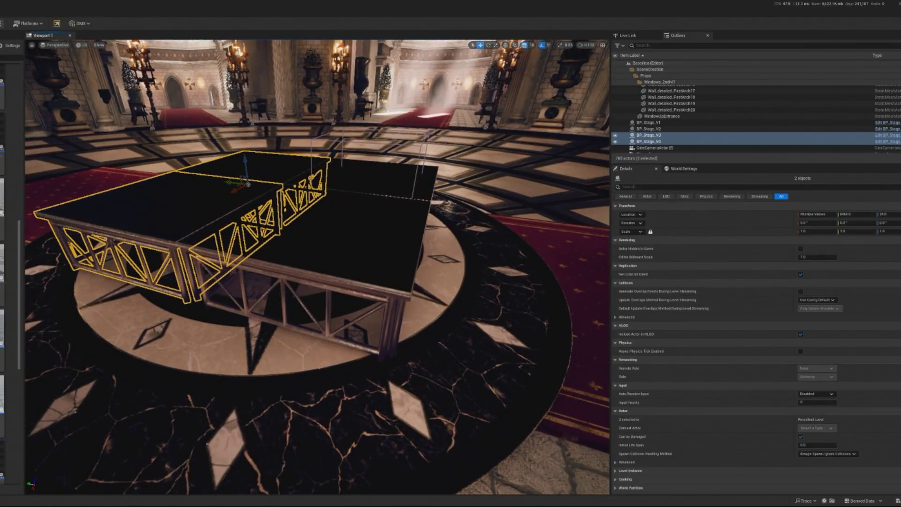
scroll(292, 175, down, 2)
drag(292, 175, 411, 180)
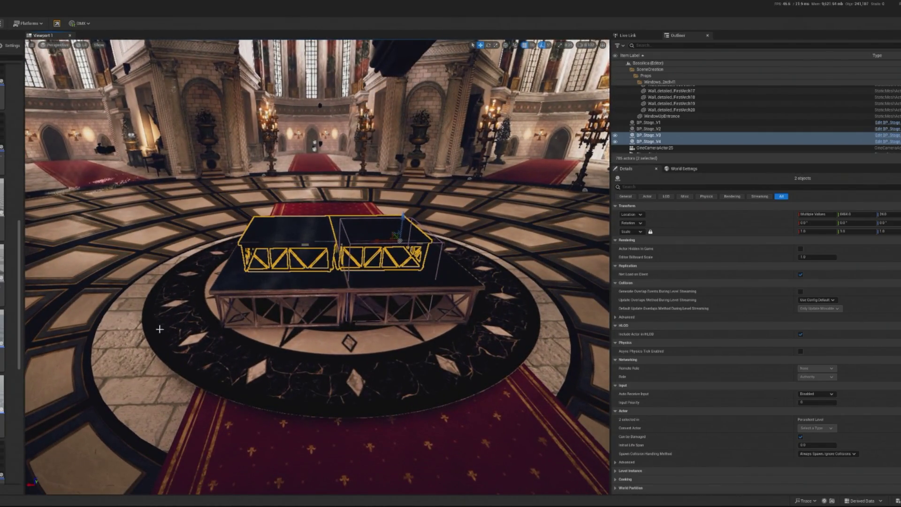
click(394, 361)
scroll(395, 362, up, 3)
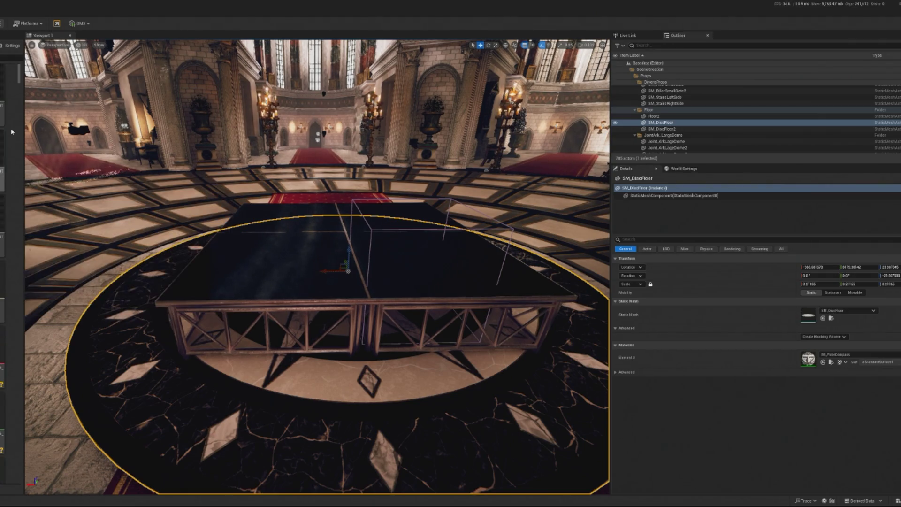
- Bring BP_Deckard_April25 into the Basilica level and select it
drag(20, 78, 12, 182)
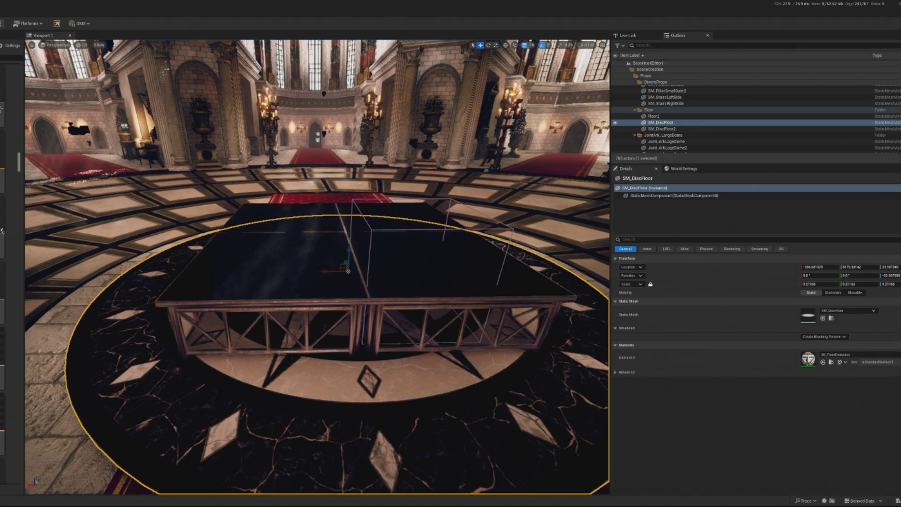
scroll(2, 230, up, 10)
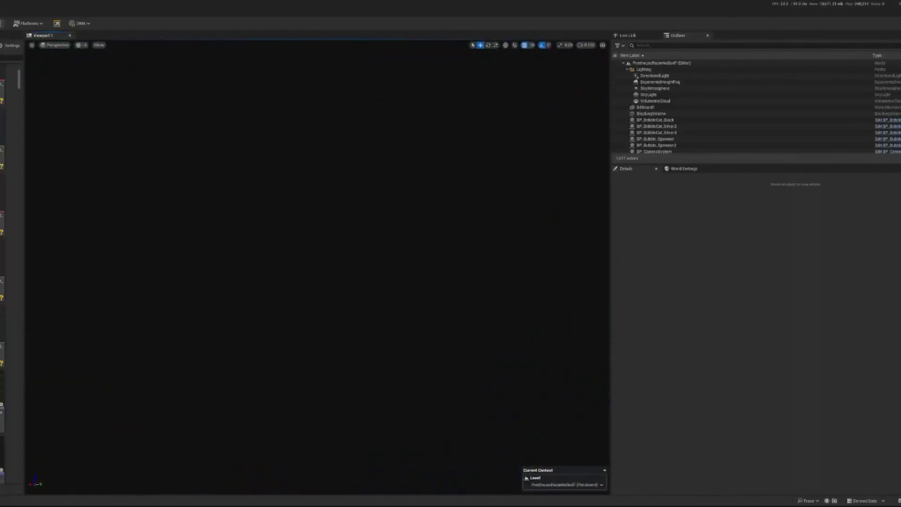
click(474, 165)
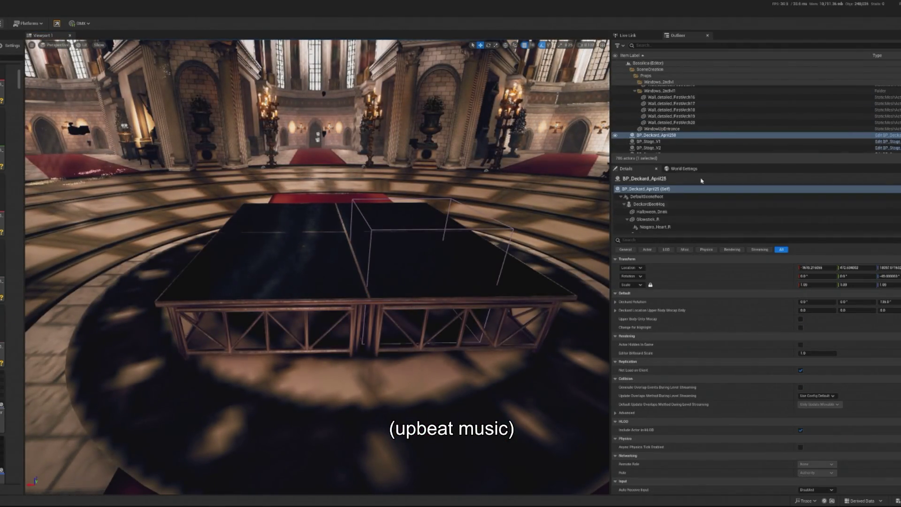
right_click(663, 137)
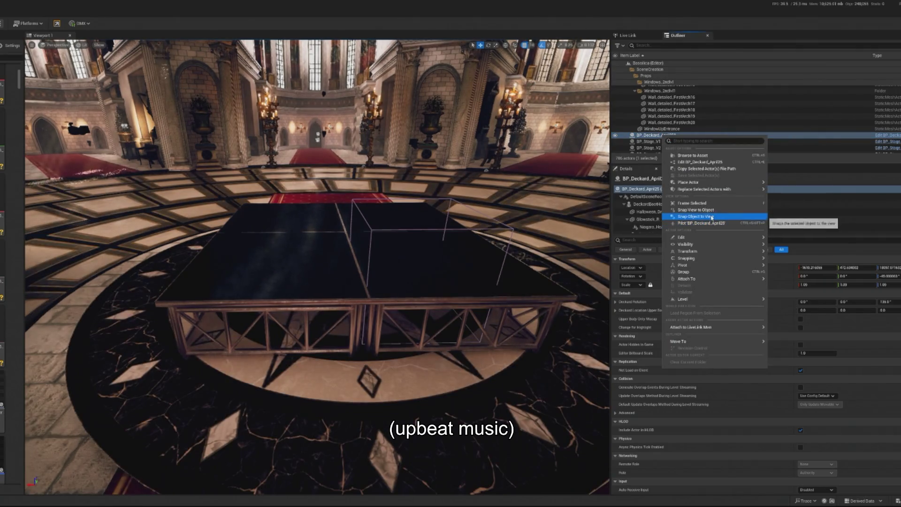
- Snap Deckard to the view, reset its rotation, and lower it onto the stage
click(712, 218)
drag(317, 234, 277, 303)
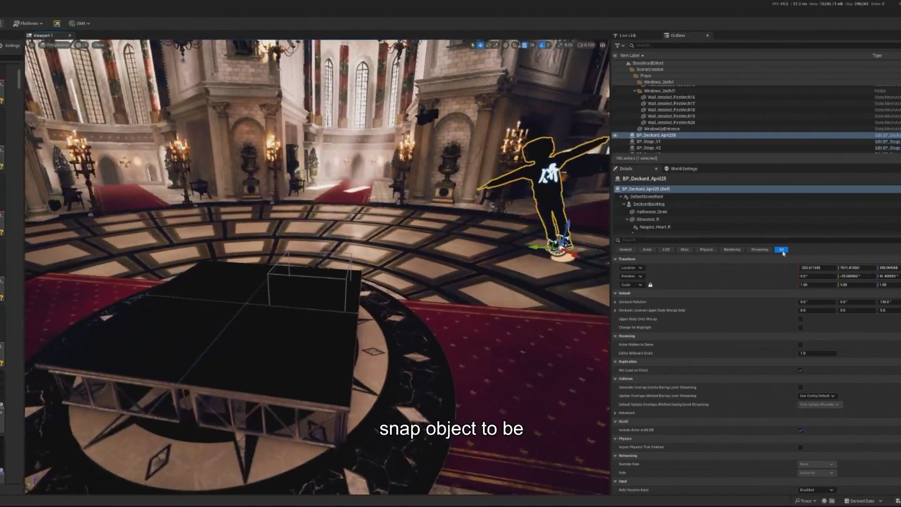
click(704, 276)
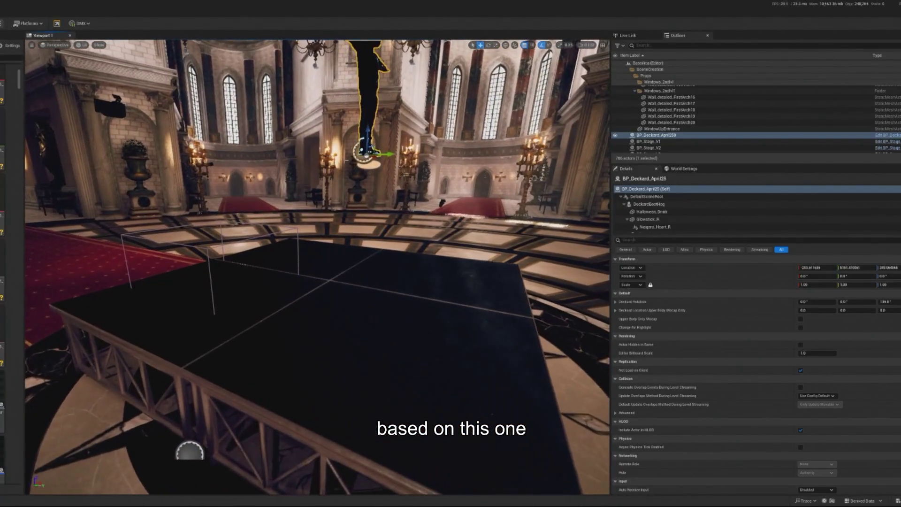
drag(369, 136, 350, 255)
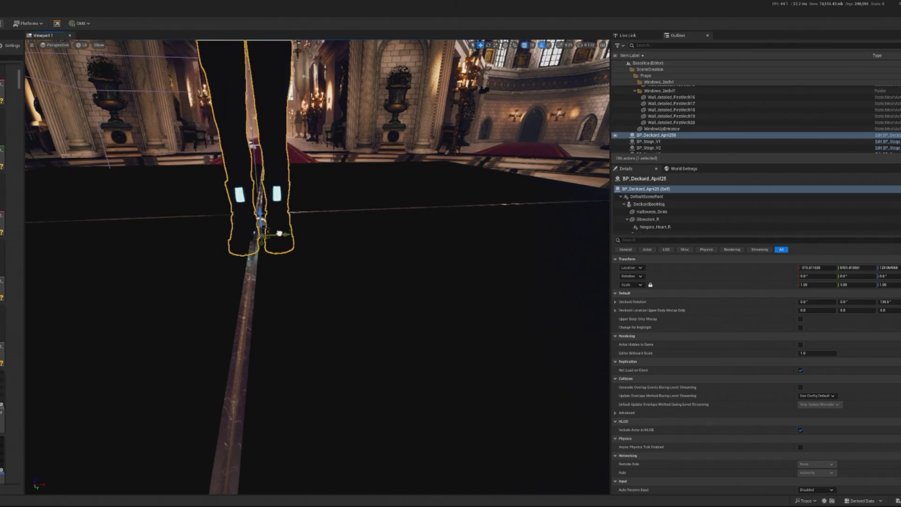
drag(279, 234, 274, 233)
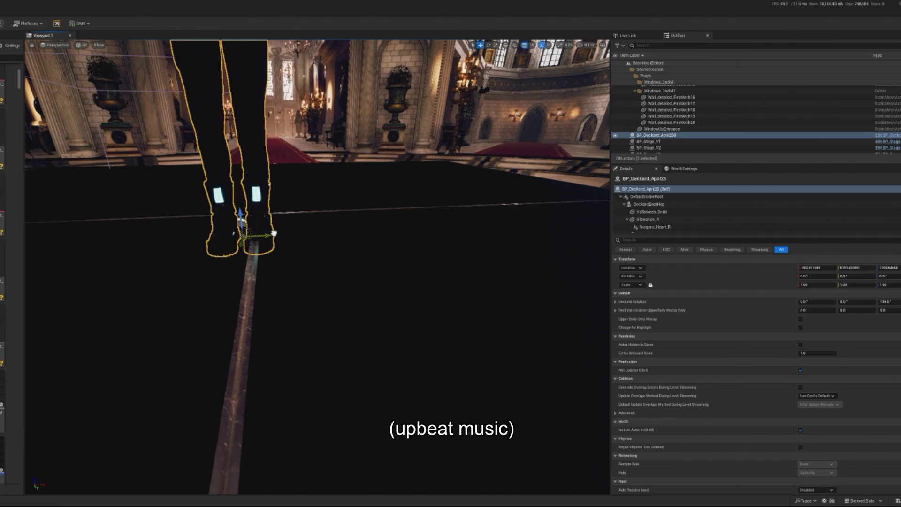
- Set Deckard's Location X to -376 and frame the character
click(817, 267)
text(-380)
key(Return)
text(-376)
key(Return)
key(f)
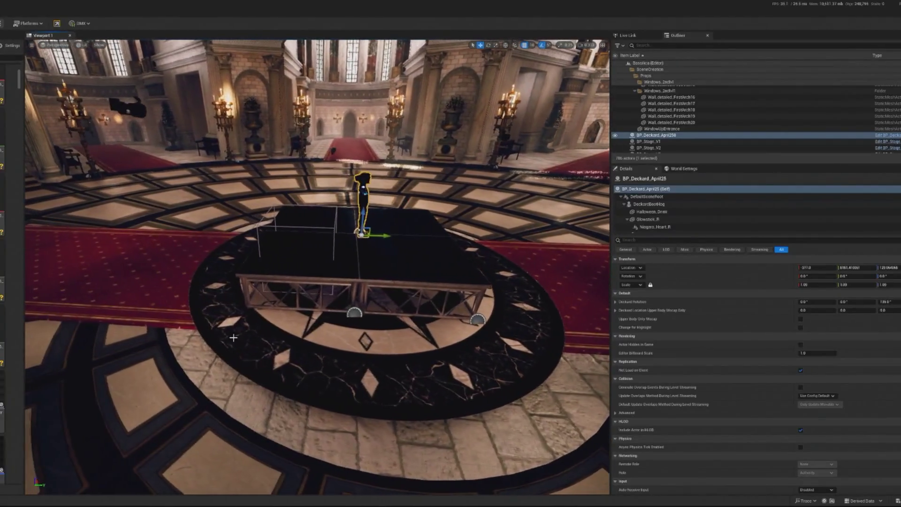
- Select both truss stage halves beside the compass floor disc
click(320, 228)
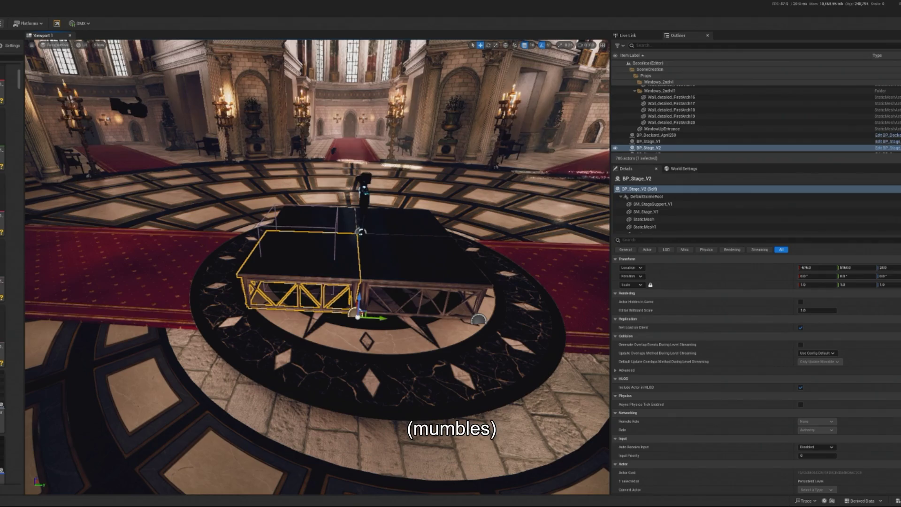
mouse_move(317, 267)
mouse_down()
mouse_move(317, 239)
mouse_move(275, 239)
mouse_move(274, 202)
mouse_move(264, 281)
mouse_up()
click(264, 290)
click(346, 308)
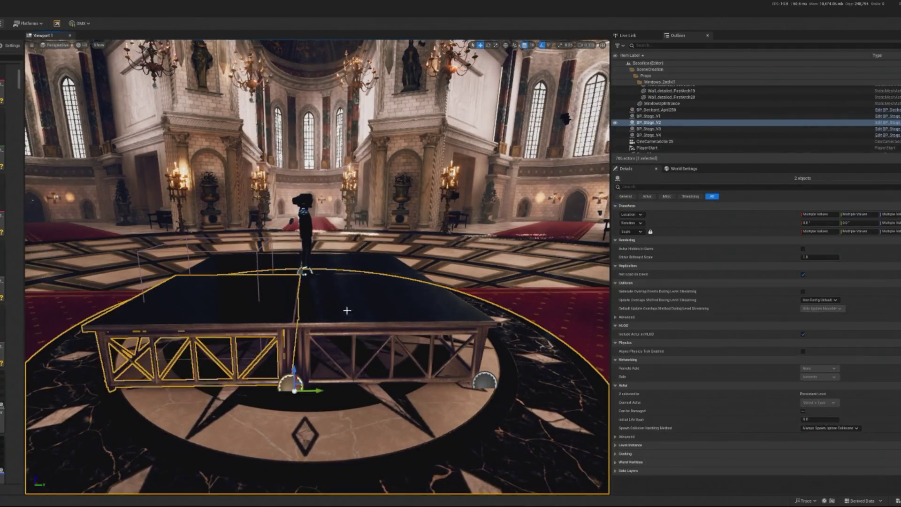
ctrl+click(342, 308)
click(363, 252)
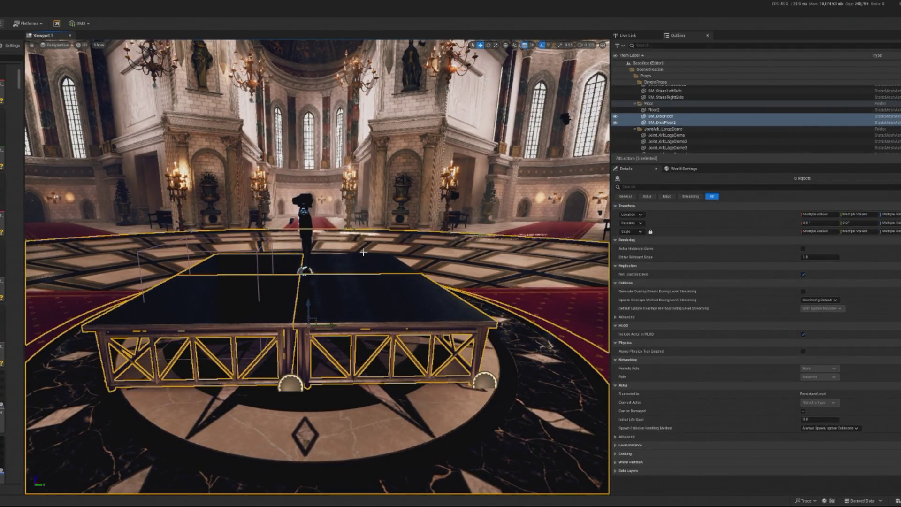
click(367, 276)
click(340, 330)
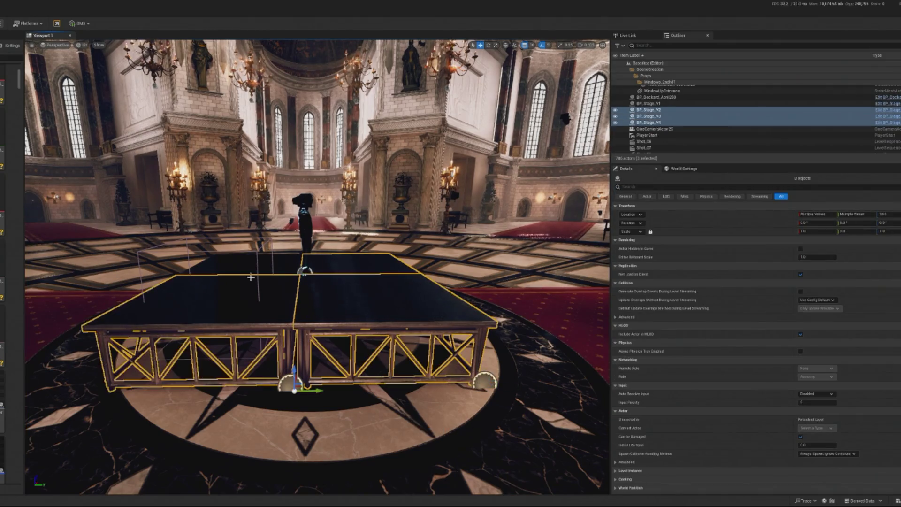
- Slide both stage halves sideways along Y, then select BP_Stage_V2
mouse_move(250, 293)
mouse_down()
mouse_move(184, 287)
mouse_move(209, 286)
mouse_up()
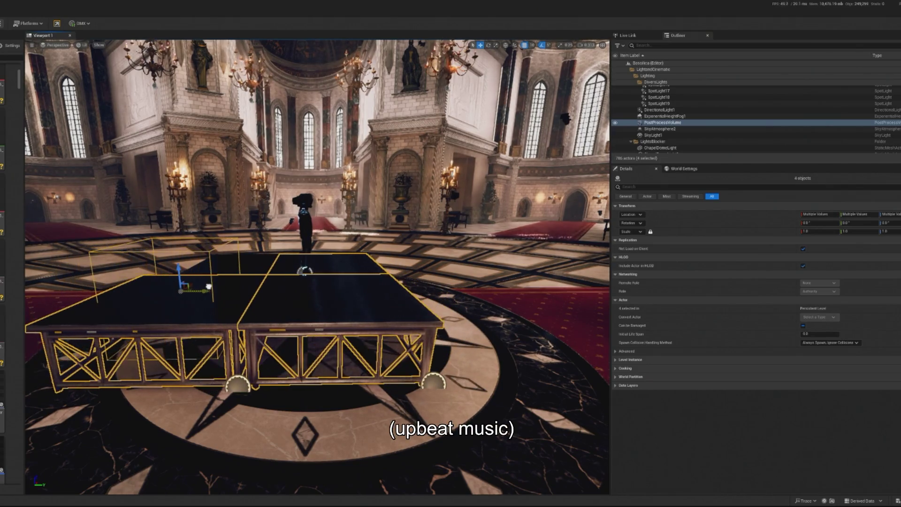
scroll(209, 287, down, 5)
click(378, 402)
scroll(222, 360, up, 5)
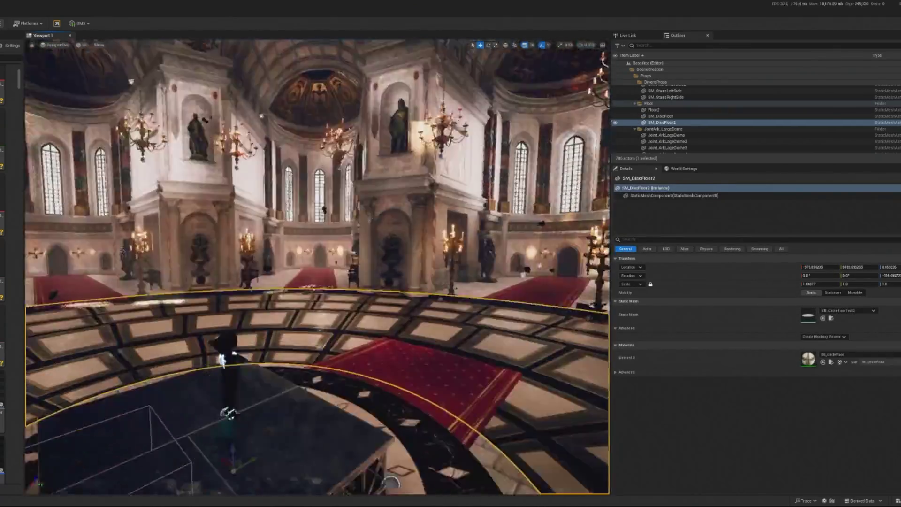
click(391, 357)
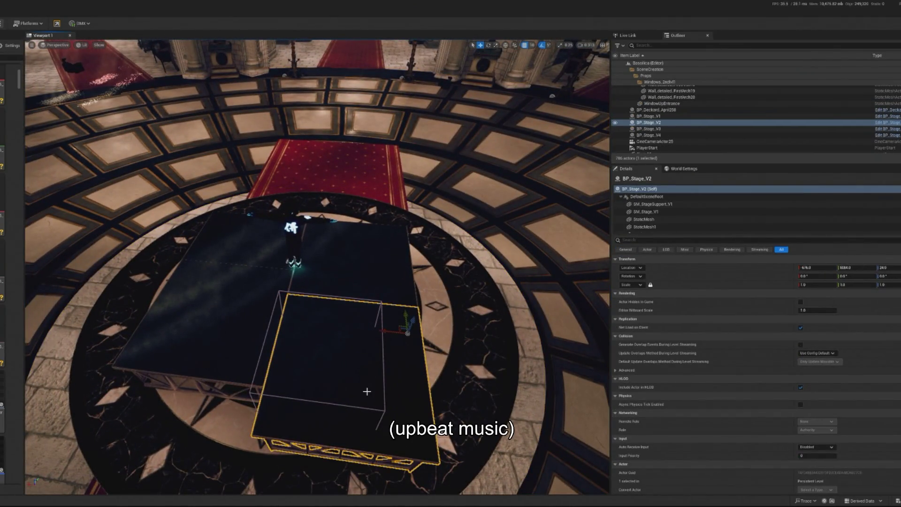
- Undo the recent stage moves, then duplicate BP_Stage_V4 into BP_Stage_V5 and slide it along X
key(ctrl+z)
key(ctrl+z)
key(ctrl+z)
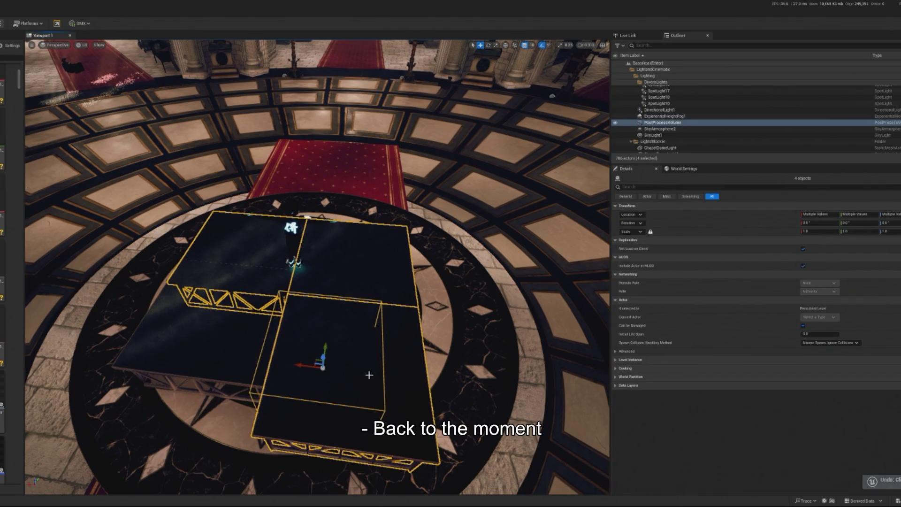
key(ctrl+z)
key(ctrl+z)
key(ctrl+z)
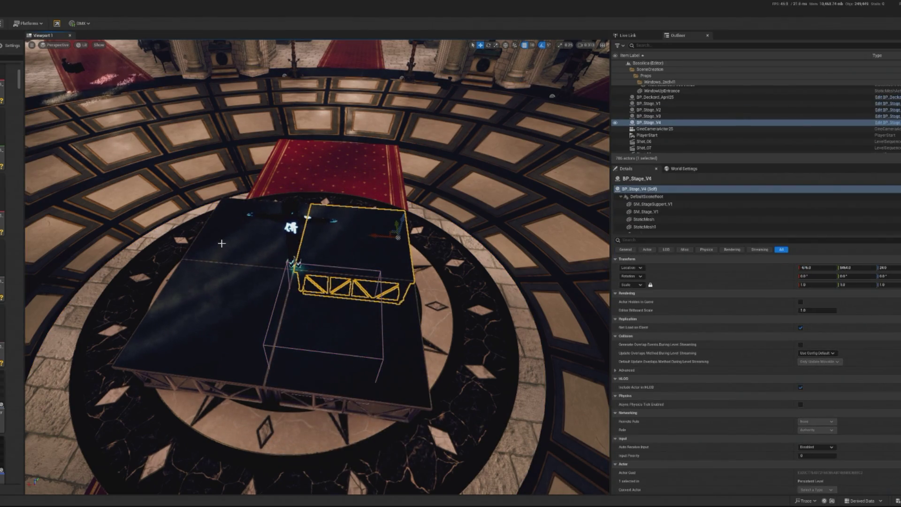
key(ctrl+z)
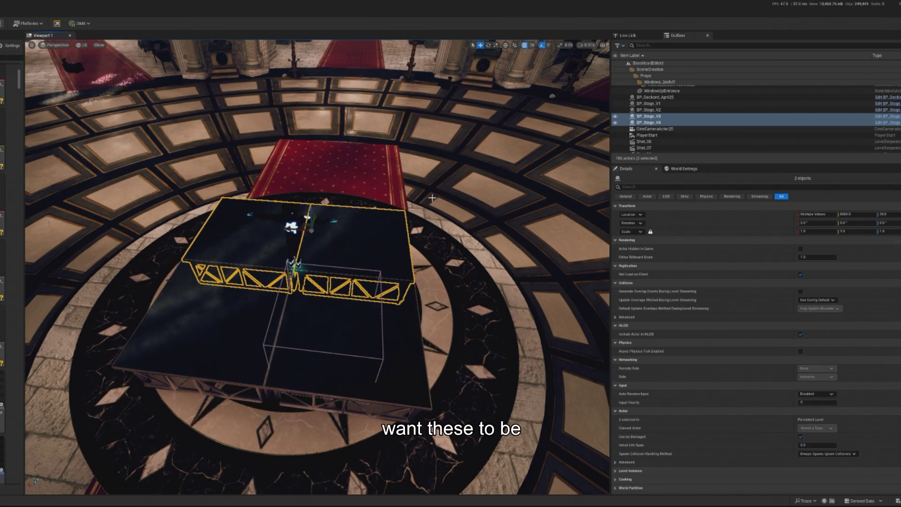
click(396, 230)
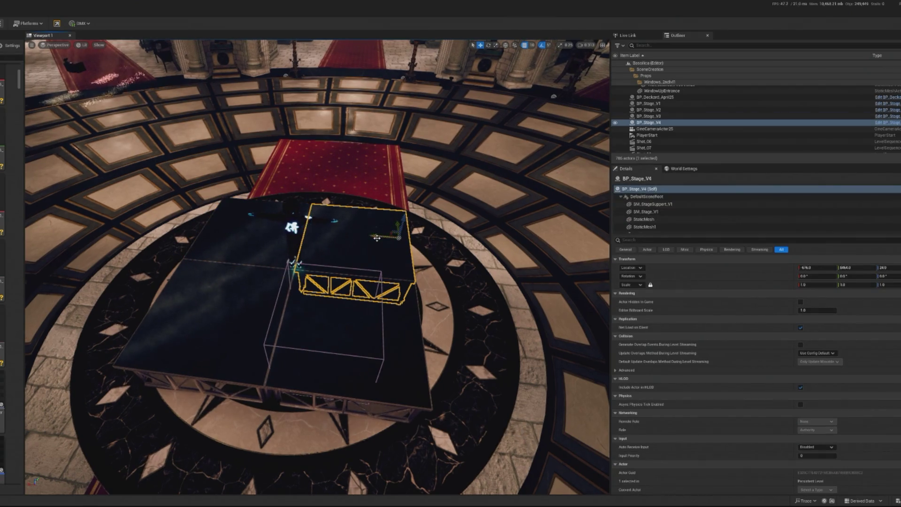
key(ctrl+z)
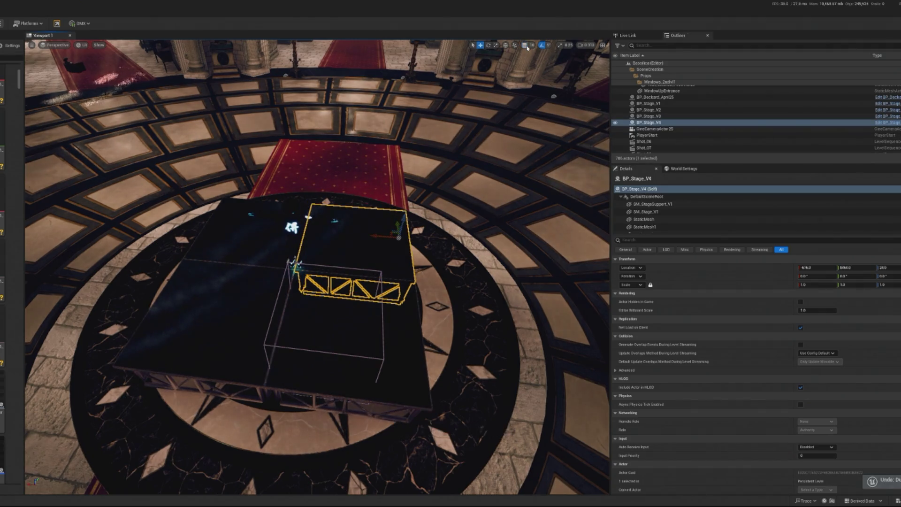
key(ctrl+d)
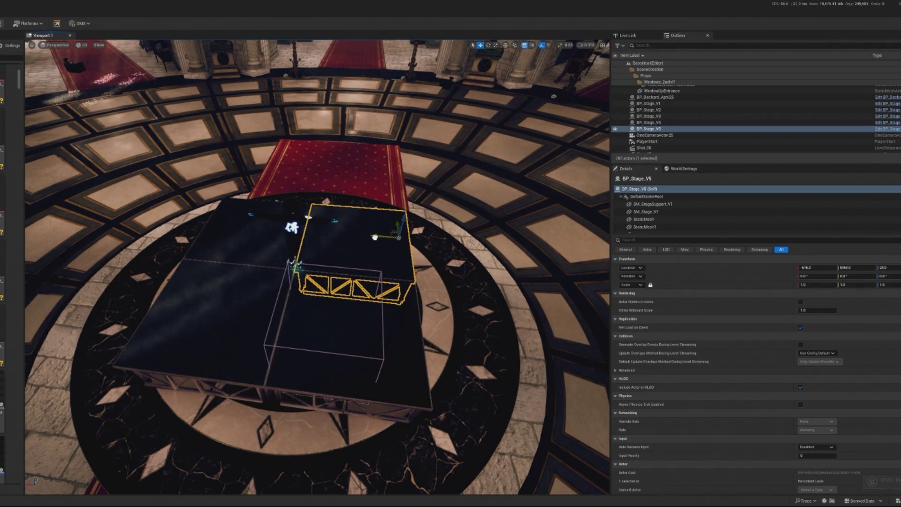
drag(374, 237, 483, 245)
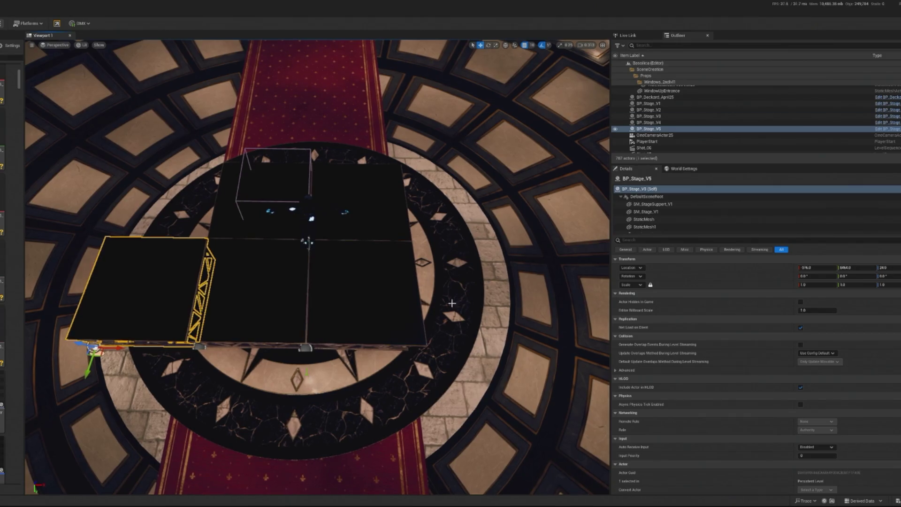
- Duplicate BP_Stage_V3 into BP_Stage_V6 and place it alongside along X
click(409, 301)
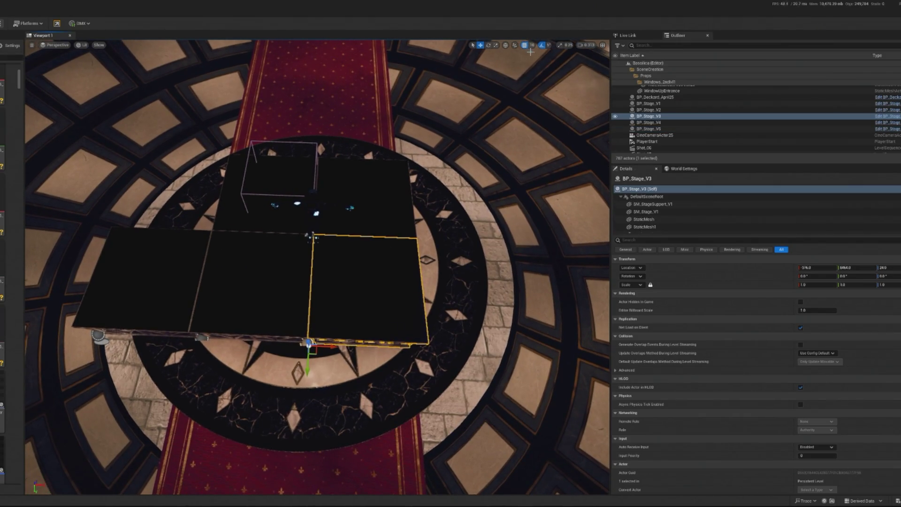
key(ctrl+d)
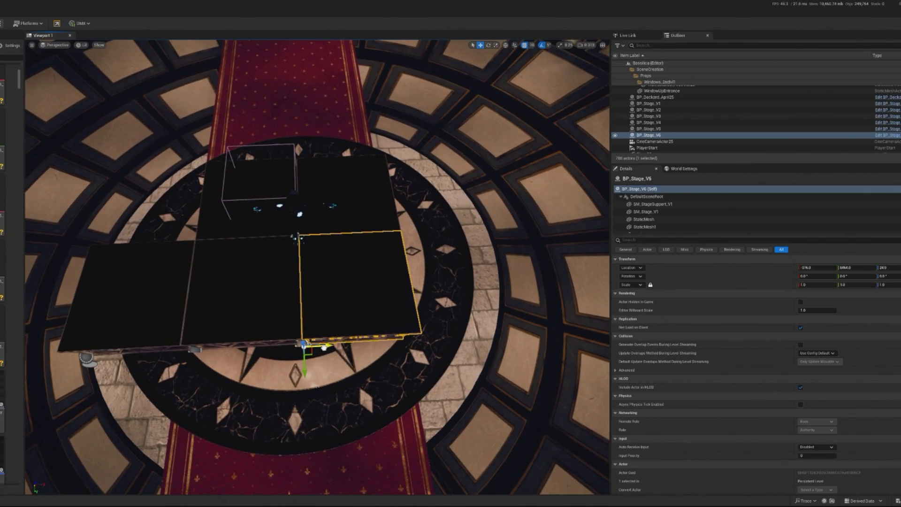
drag(328, 348, 436, 347)
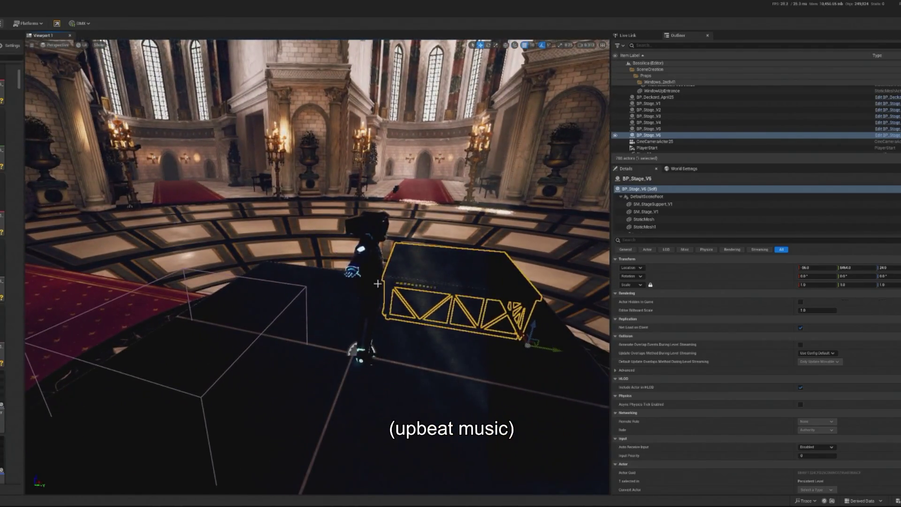
click(378, 283)
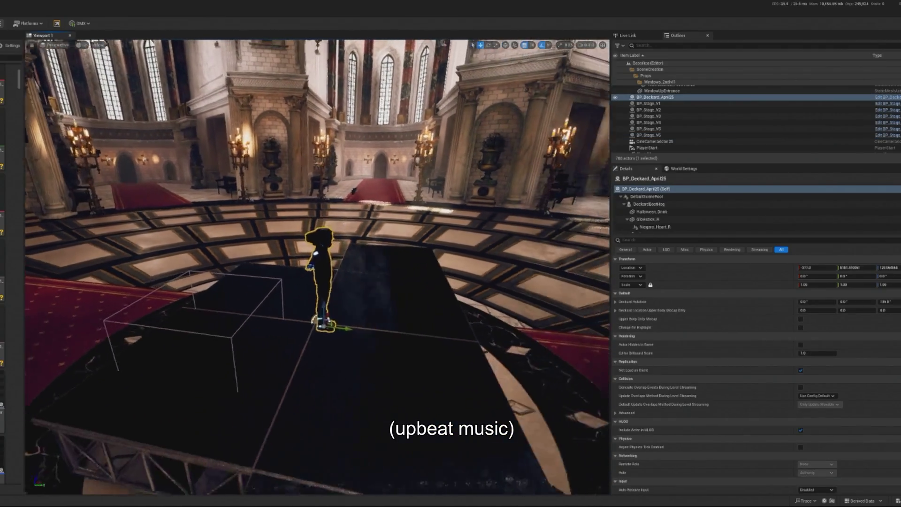
drag(323, 338, 261, 320)
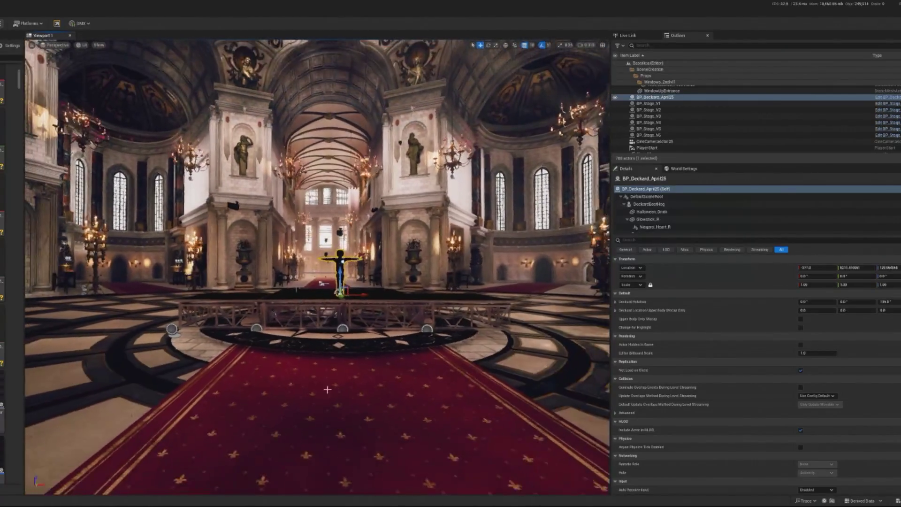
click(300, 446)
key(f)
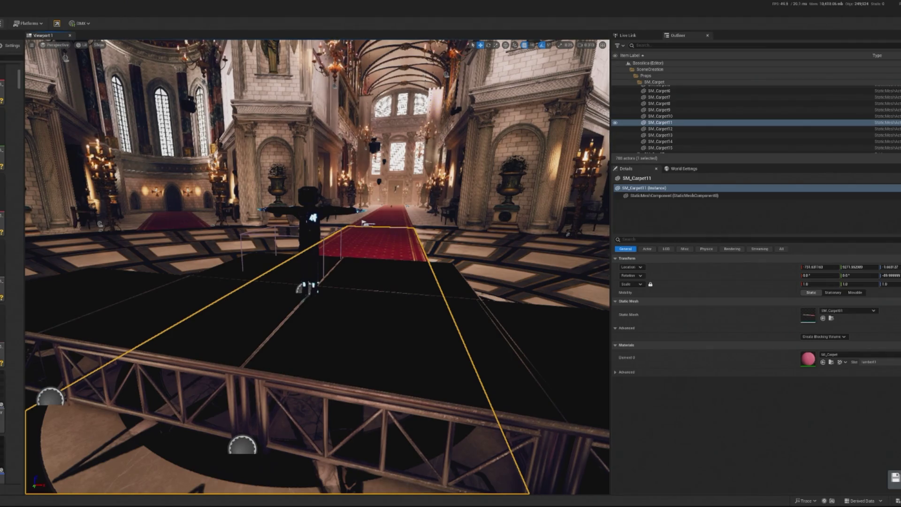
- Save the level with the stage and Deckard at the end of SM_Carpet11
key(ctrl+s)
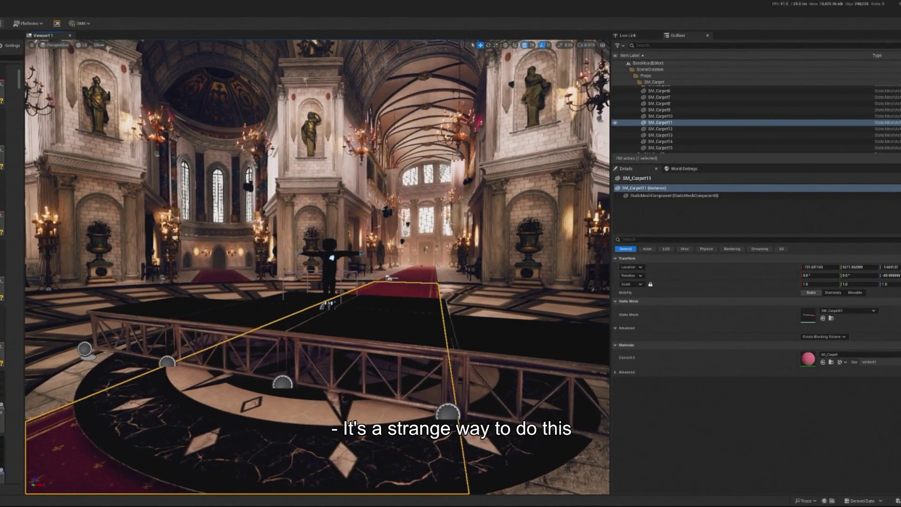
- Select the vase on the stage, the compass disc floor, and the red carpet in turn
right_click(312, 260)
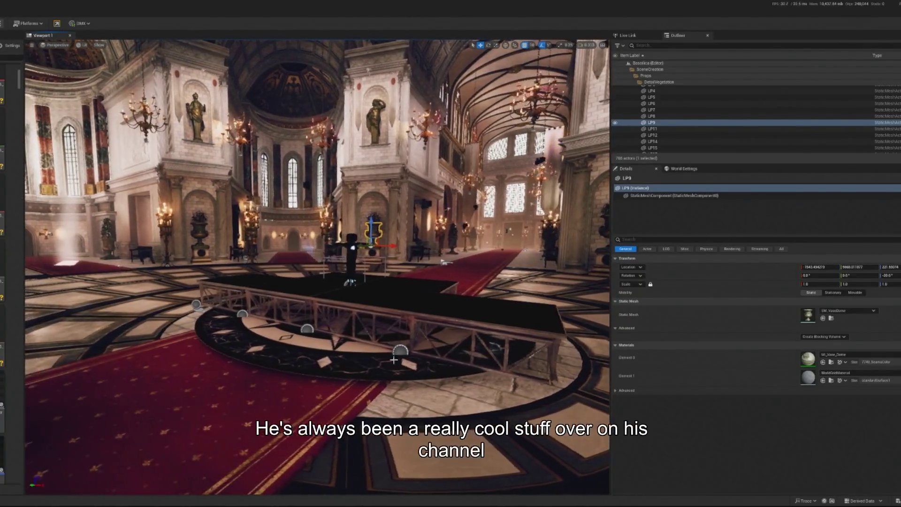
click(394, 360)
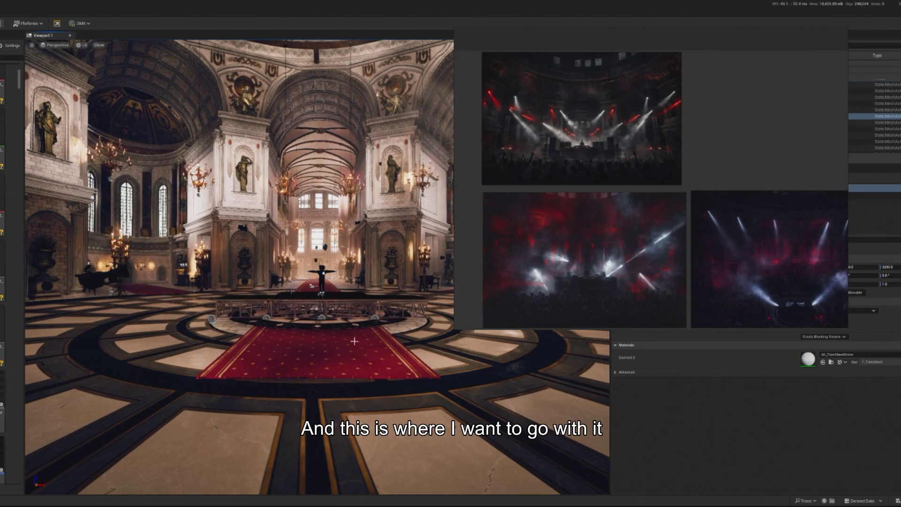
click(334, 352)
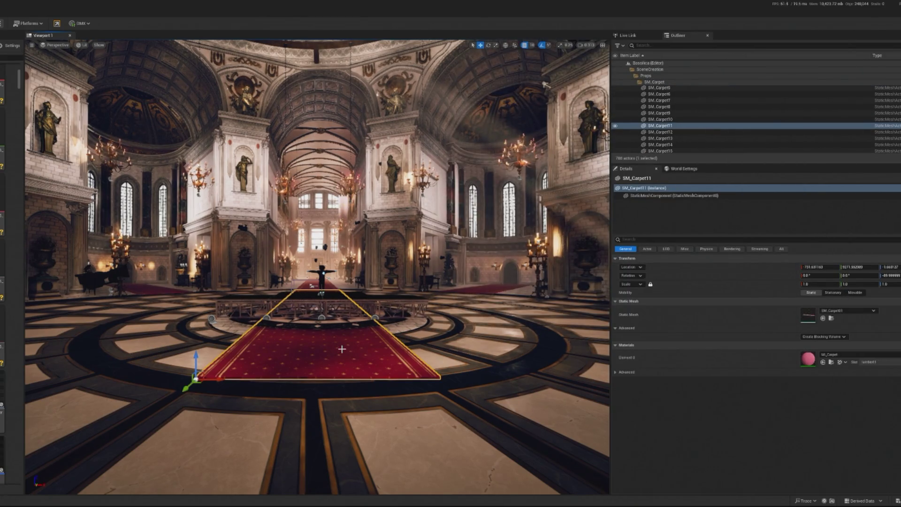
key(Delete)
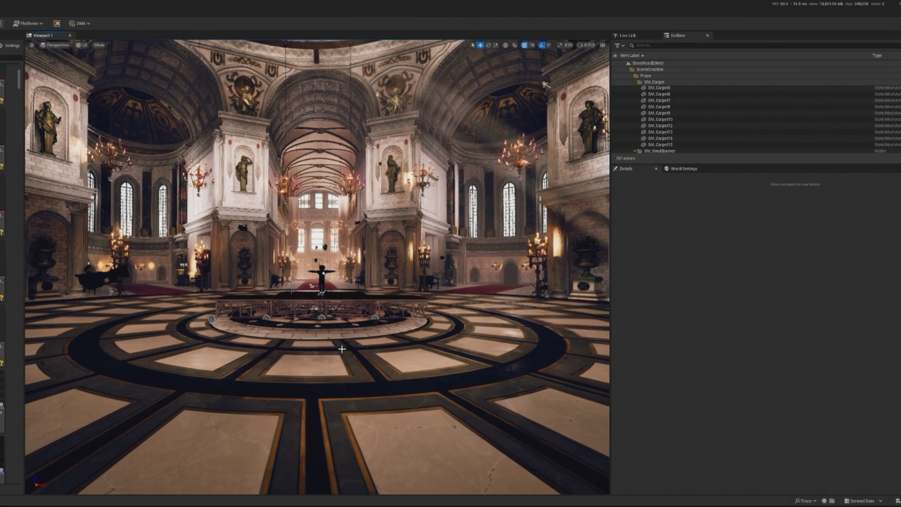
key(ctrl+z)
key(f)
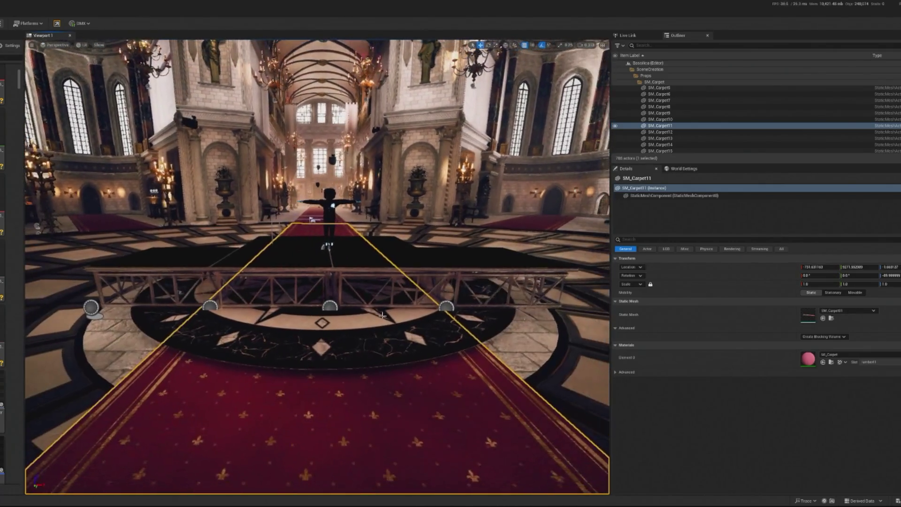
click(314, 266)
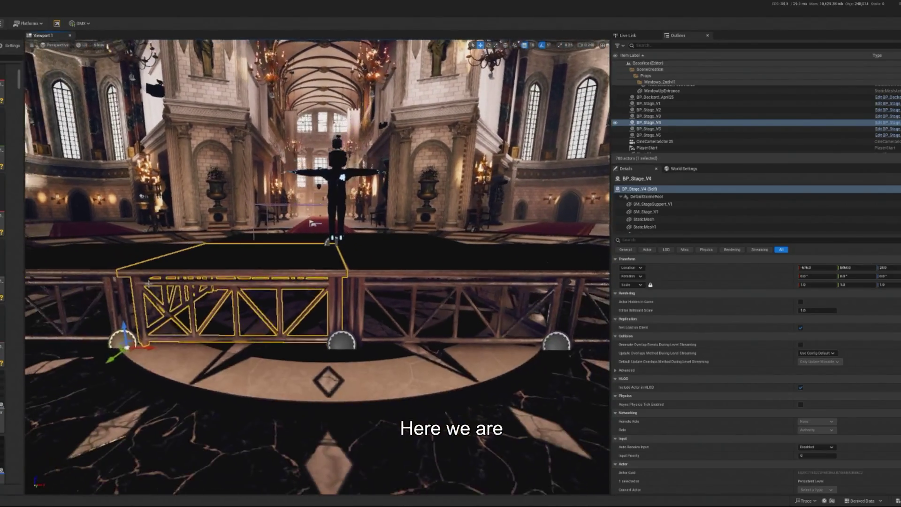
- Add BP_Stage_V1–V6 and BP_Deckard to the selection and nudge them along Y with grid snap 1
key(shift+Up)
key(shift+Up)
key(shift+Up)
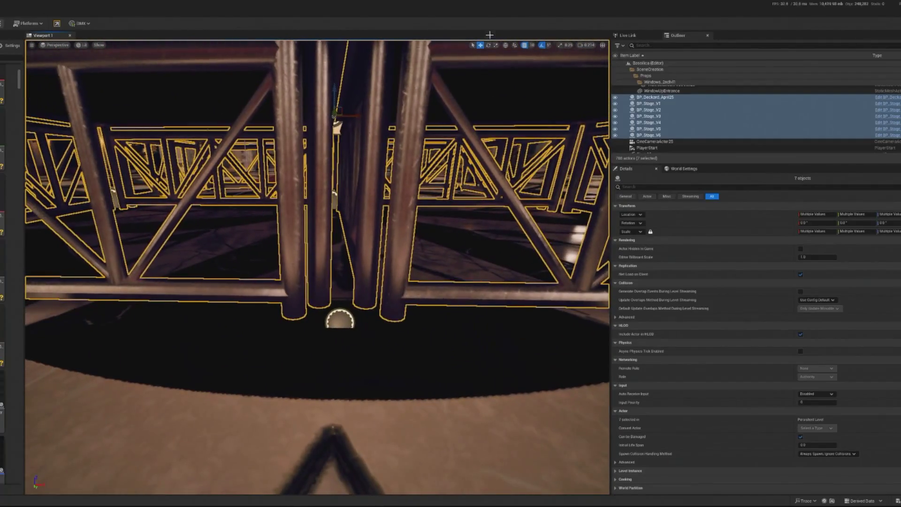
click(531, 45)
click(542, 62)
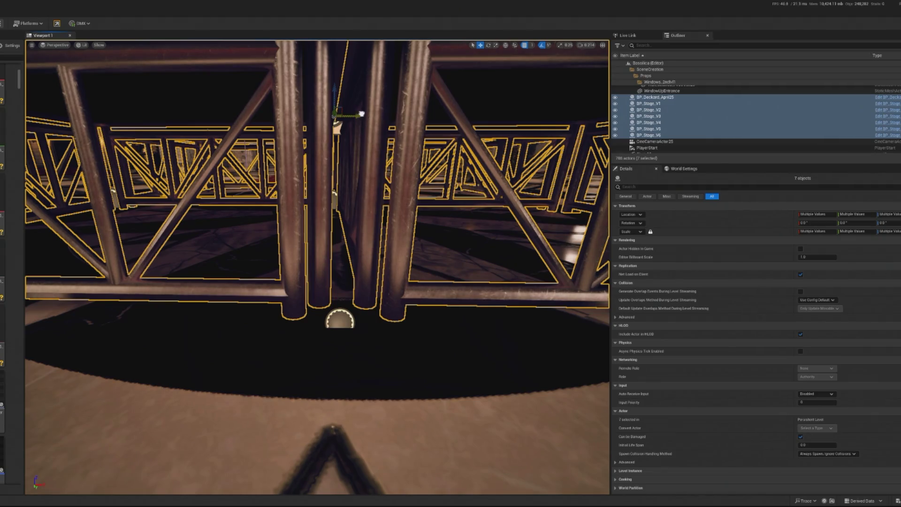
drag(360, 114, 354, 113)
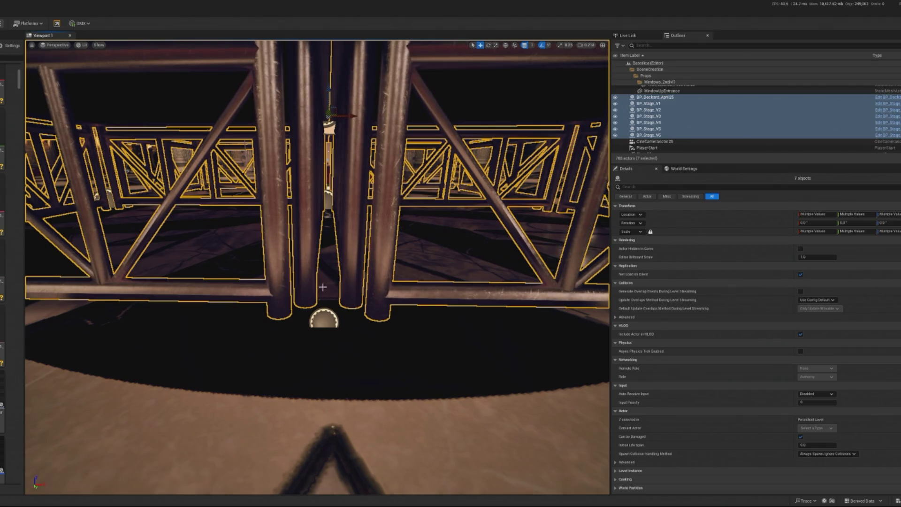
click(335, 380)
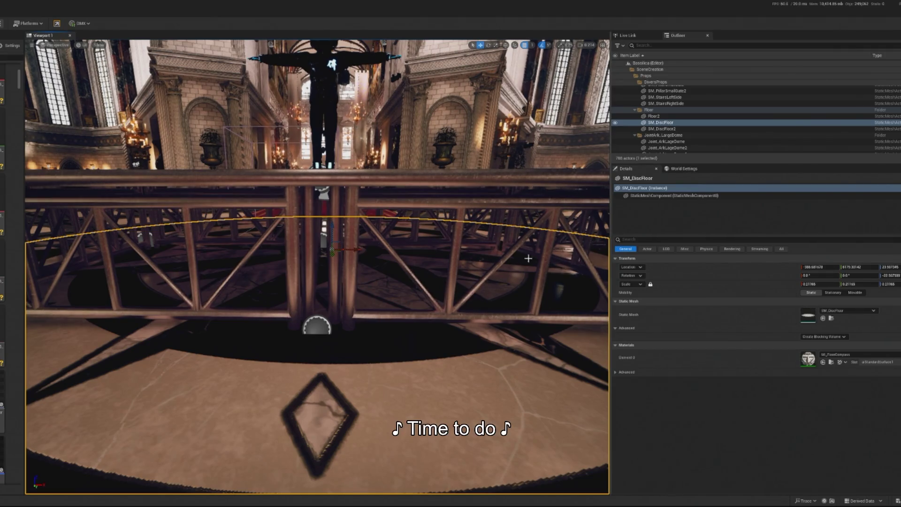
drag(242, 352, 284, 201)
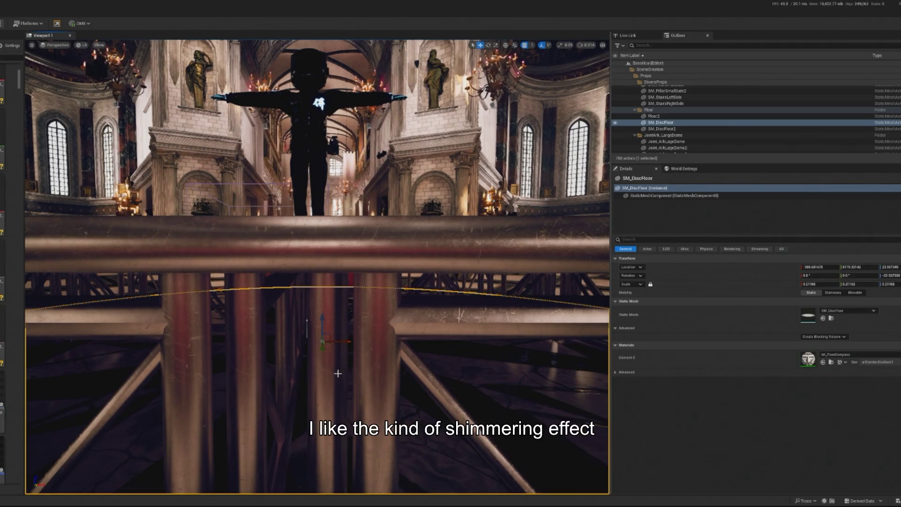
scroll(327, 374, up, 2)
scroll(327, 375, down, 6)
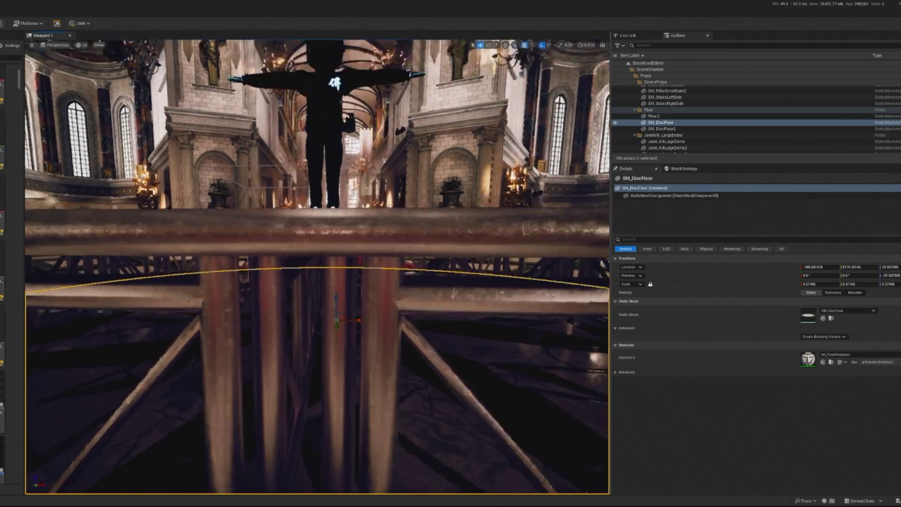
scroll(360, 459, up, 5)
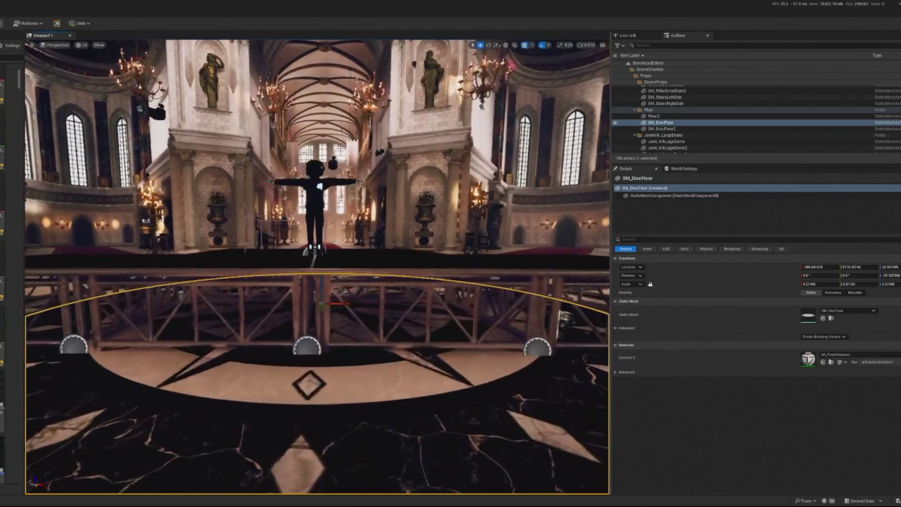
click(313, 207)
scroll(313, 207, up, 5)
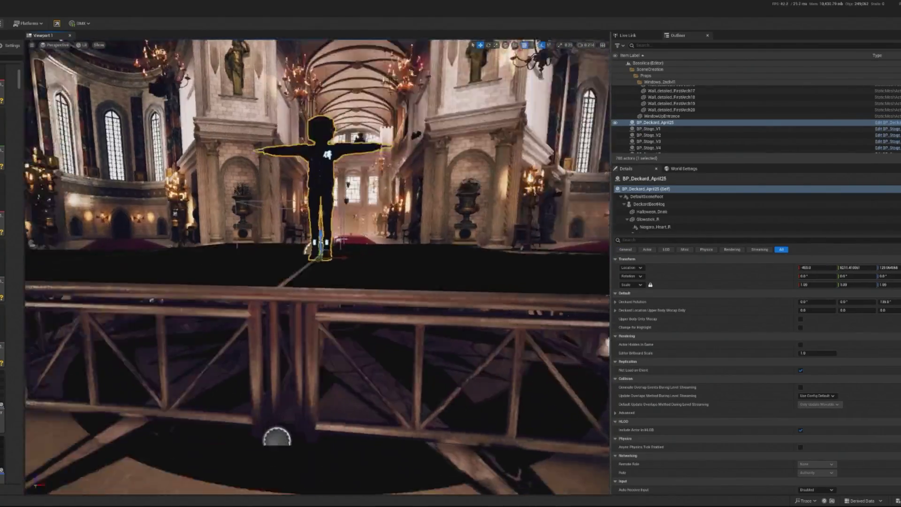
scroll(348, 225, down, 5)
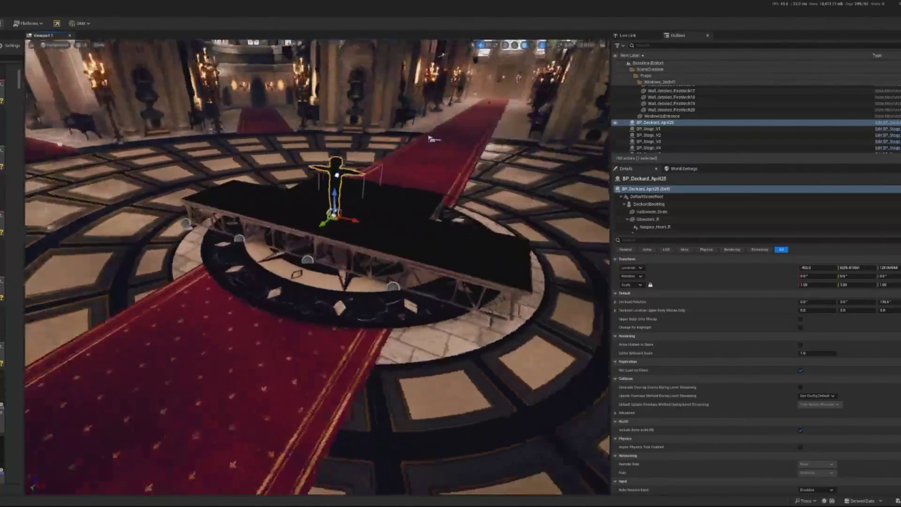
scroll(317, 268, down, 5)
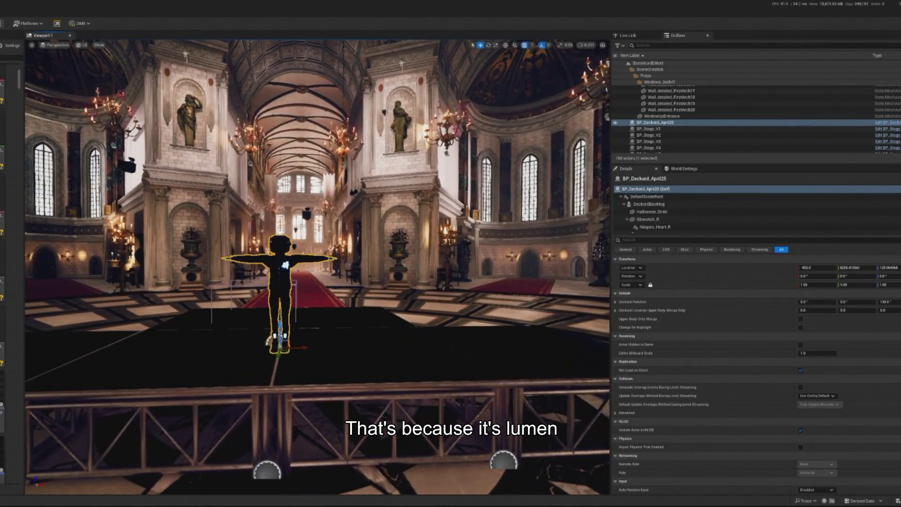
click(892, 23)
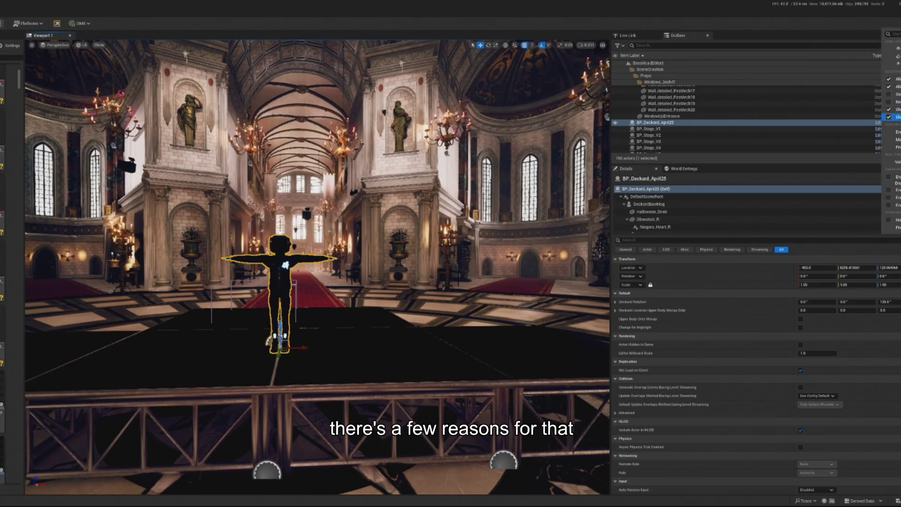
mouse_move(894, 132)
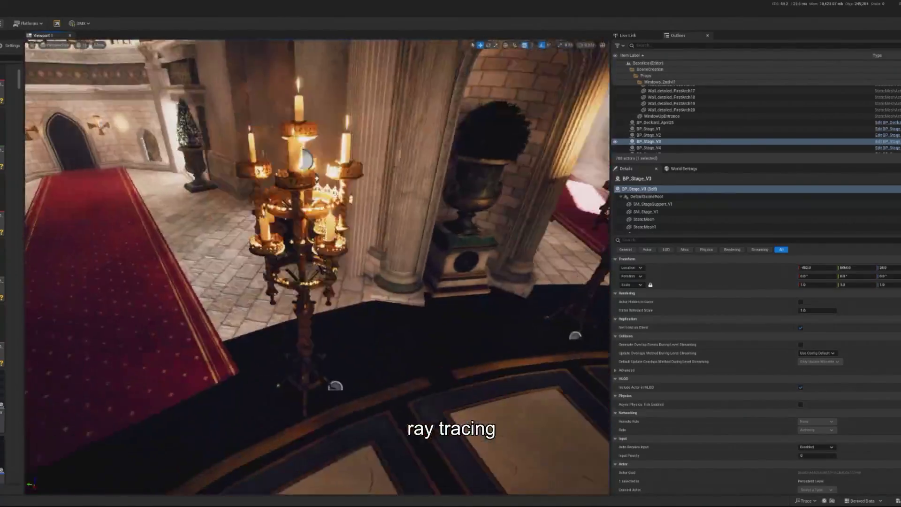
- Look over the candelabras and stage, then launch a Play-in-Editor session of the basilica with Alt+P
scroll(259, 227, up, 10)
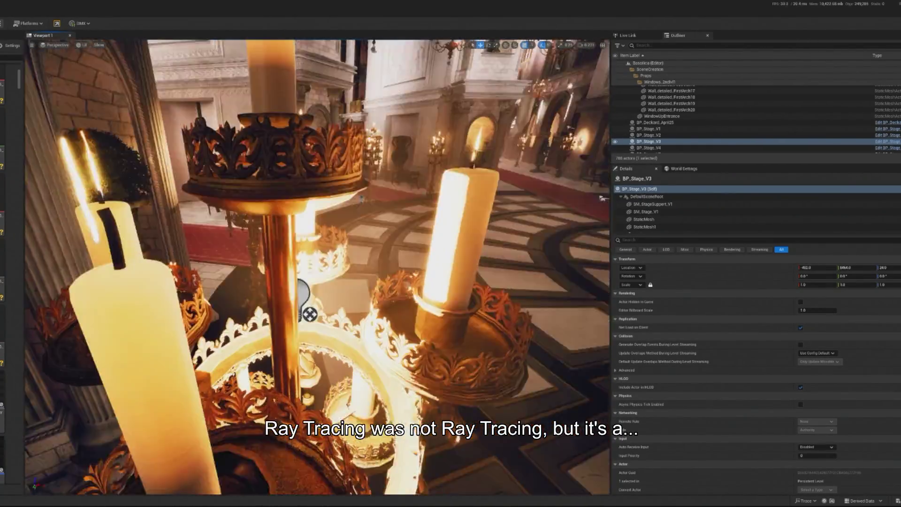
scroll(260, 227, down, 10)
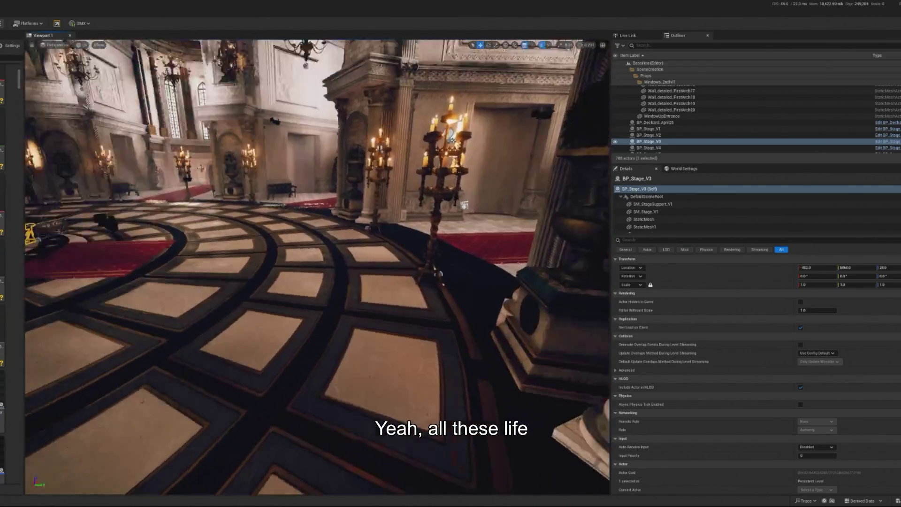
scroll(317, 268, up, 10)
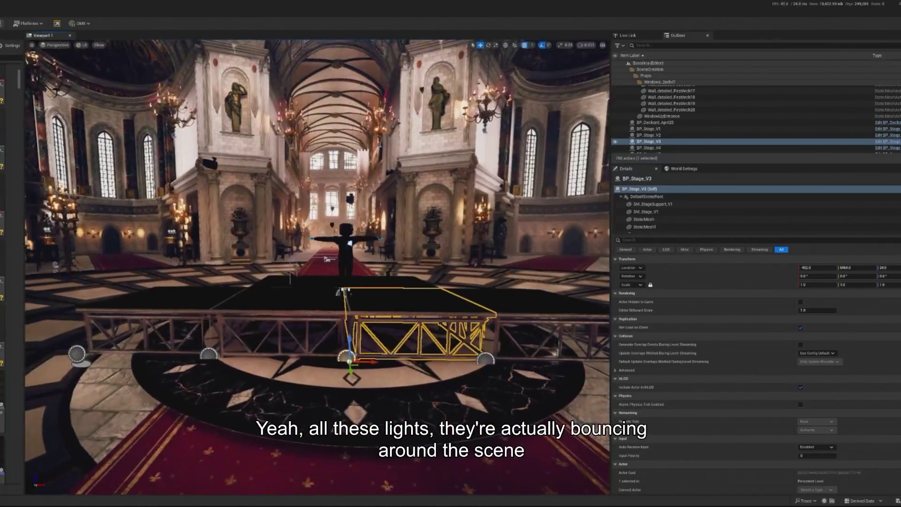
key(alt+p)
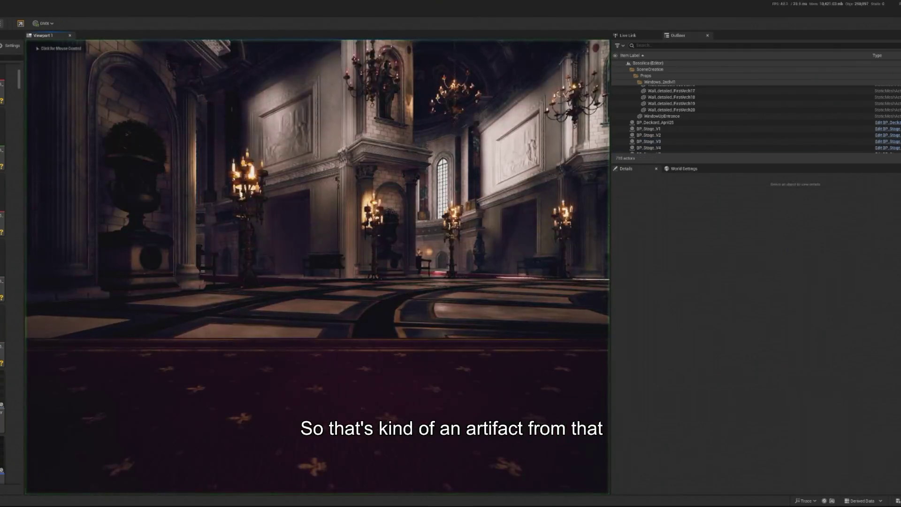
- Stop the Play-in-Editor session, frame the chandelier, and select CineCameraActor6 in the viewport
key(Escape)
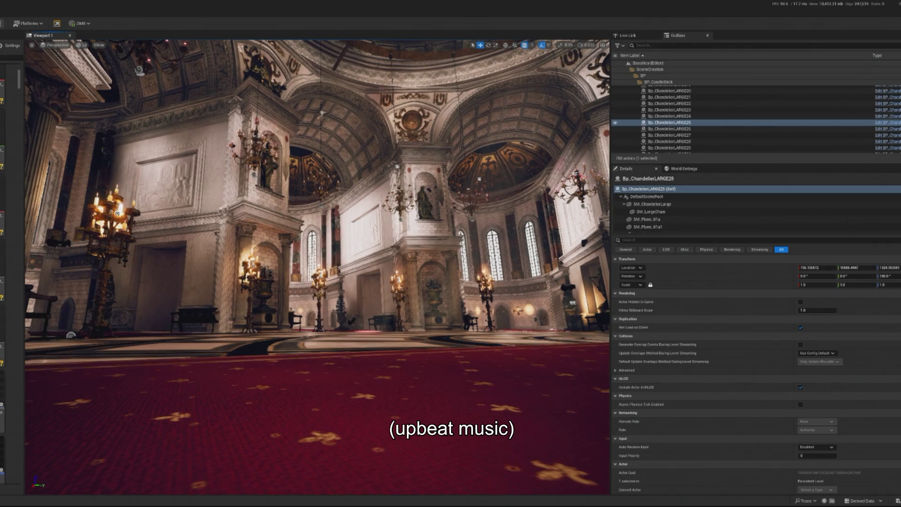
key(f)
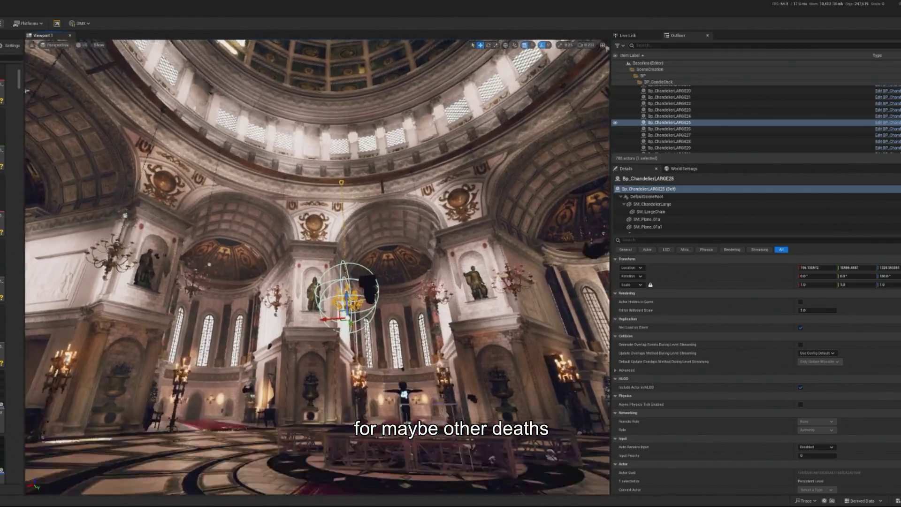
click(300, 242)
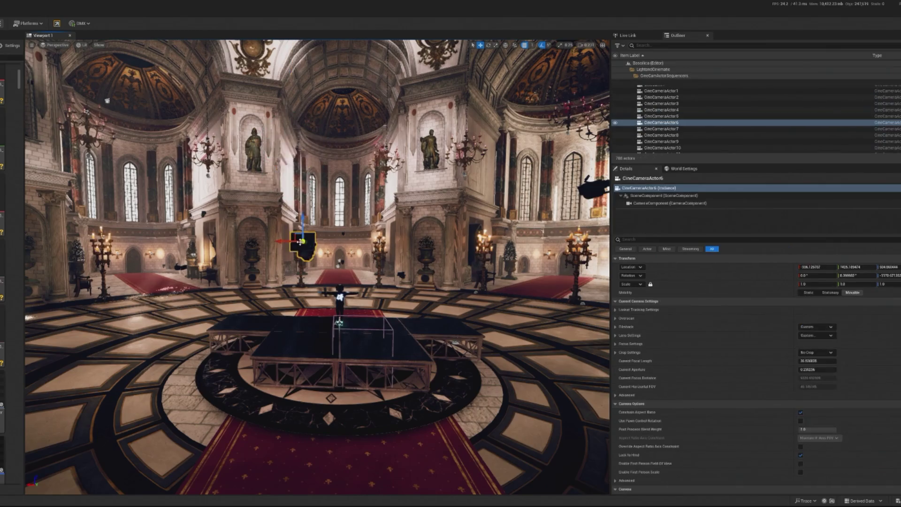
- Delete CineCameraActor6 and CineCameraActor8 from the level
key(Delete)
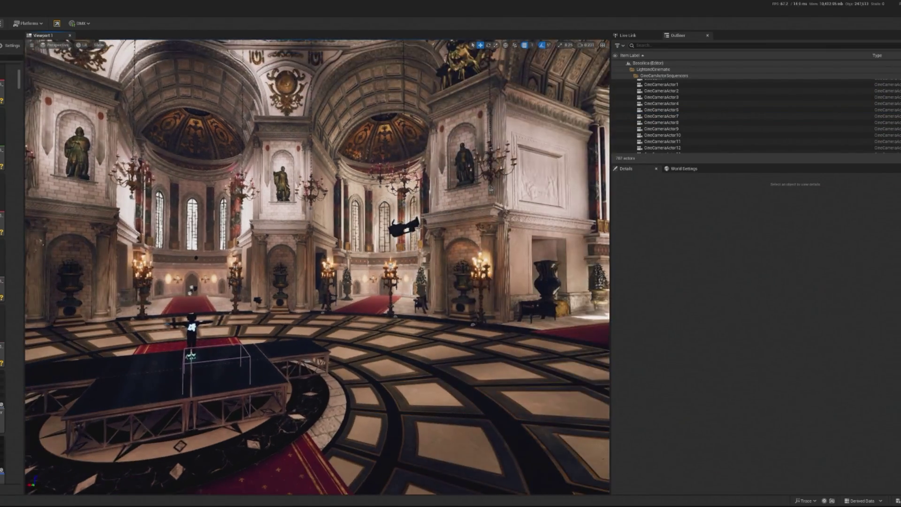
click(403, 228)
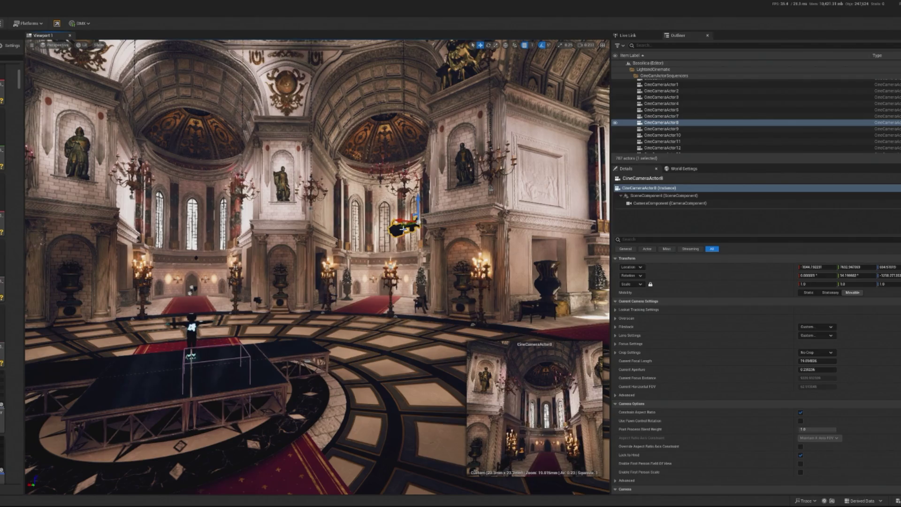
key(Delete)
- Inspect CineCameraActor1, SequenceCamera7, SequenceMaster and CineCam09 in the Outliner
scroll(667, 103, up, 1)
click(671, 106)
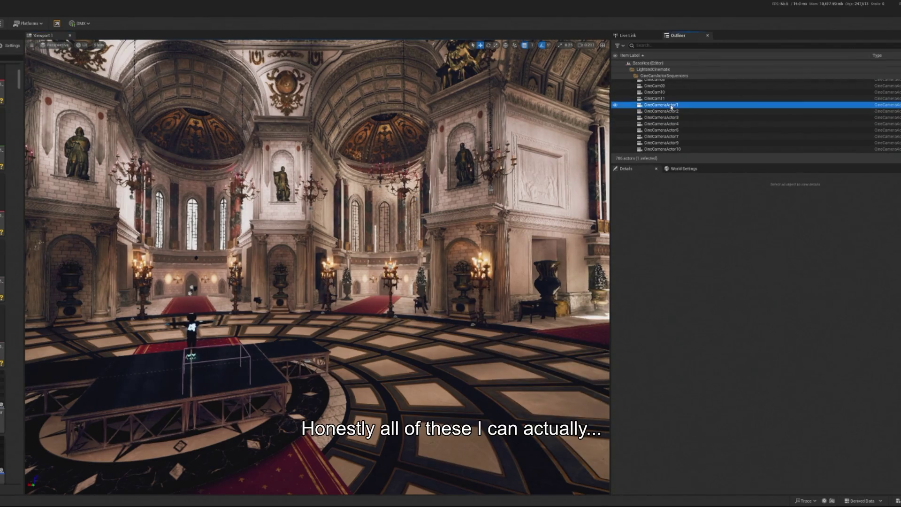
scroll(681, 118, down, 5)
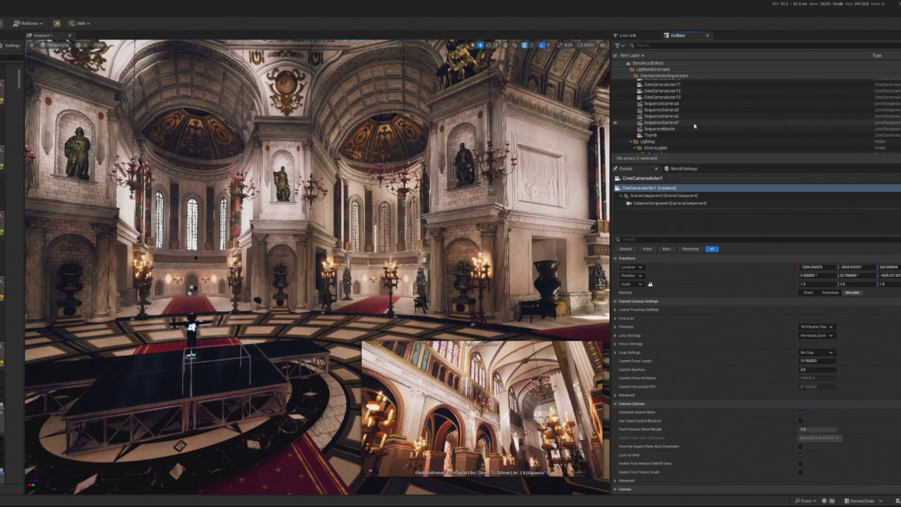
click(681, 122)
click(680, 129)
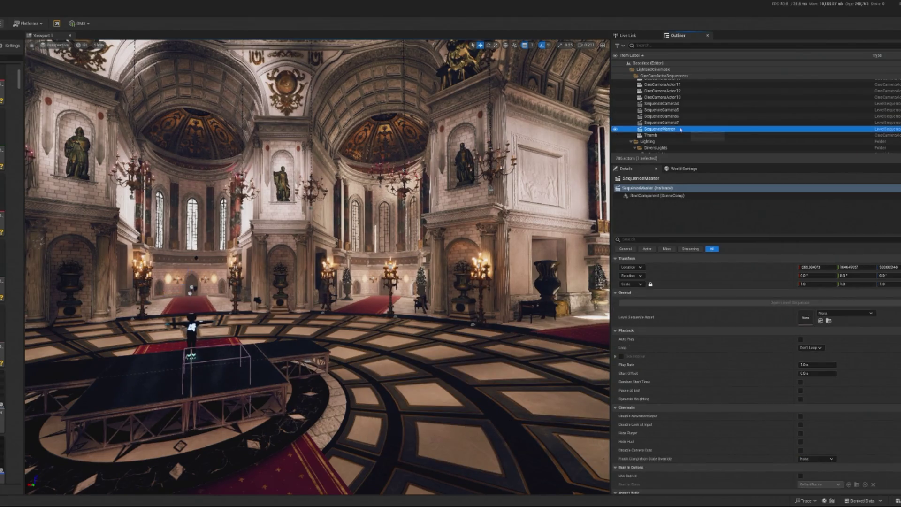
scroll(680, 126, up, 10)
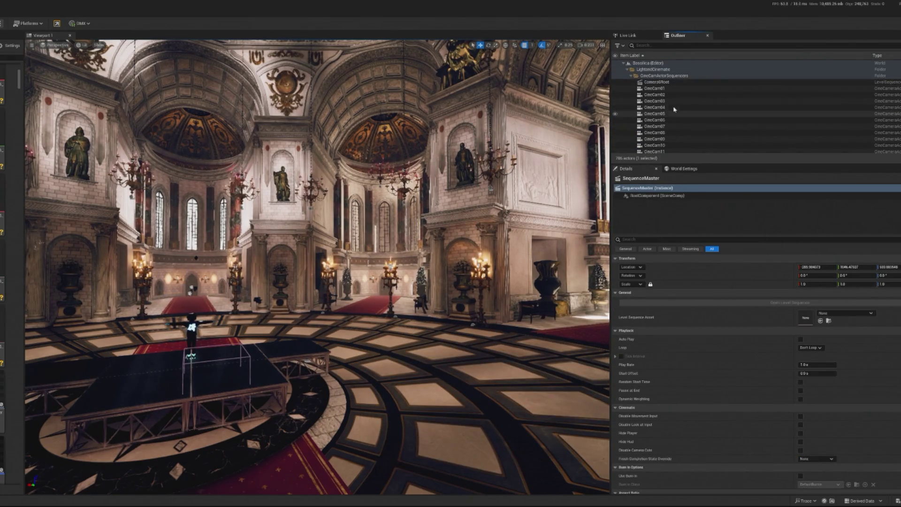
scroll(678, 112, down, 1)
click(681, 114)
- Review SpotLight13's settings in the DirectLights folder and fly the view to SpotLight3
scroll(699, 127, down, 5)
scroll(699, 127, down, 3)
click(699, 127)
scroll(700, 123, up, 2)
double_click(681, 94)
scroll(680, 103, up, 2)
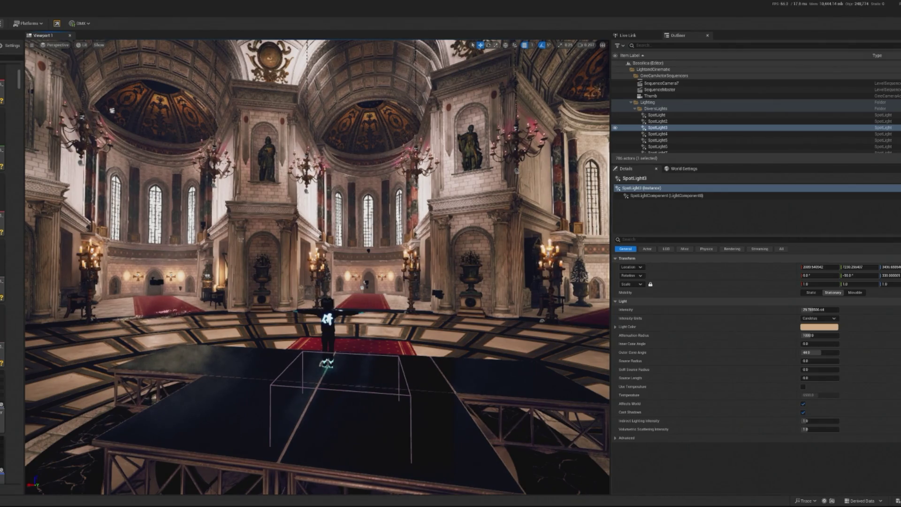
scroll(316, 267, up, 1)
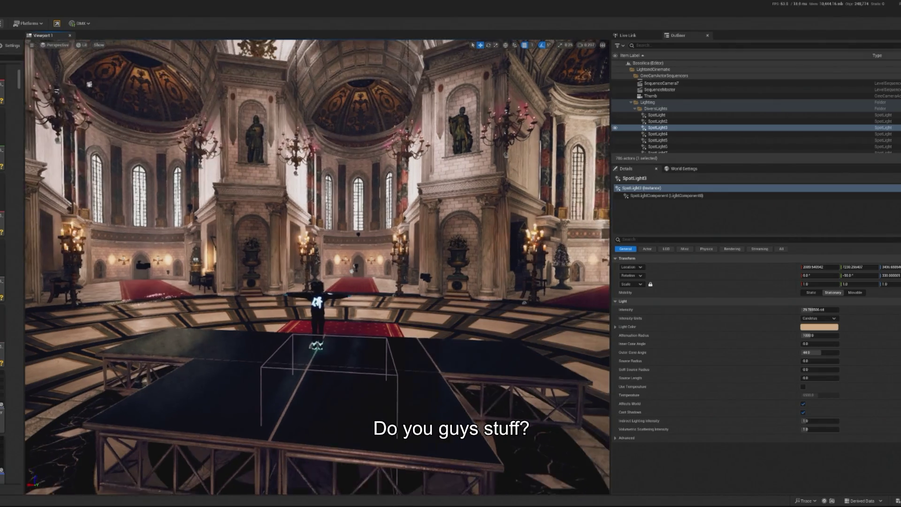
scroll(317, 267, up, 5)
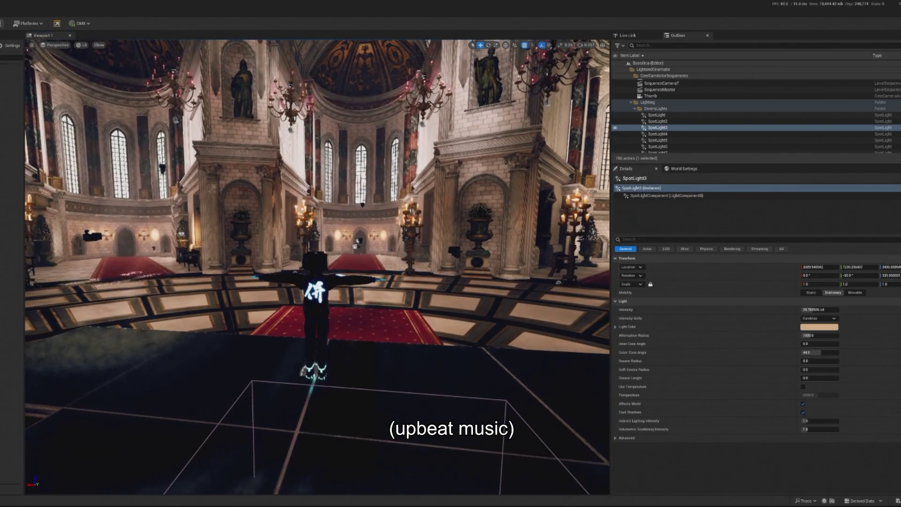
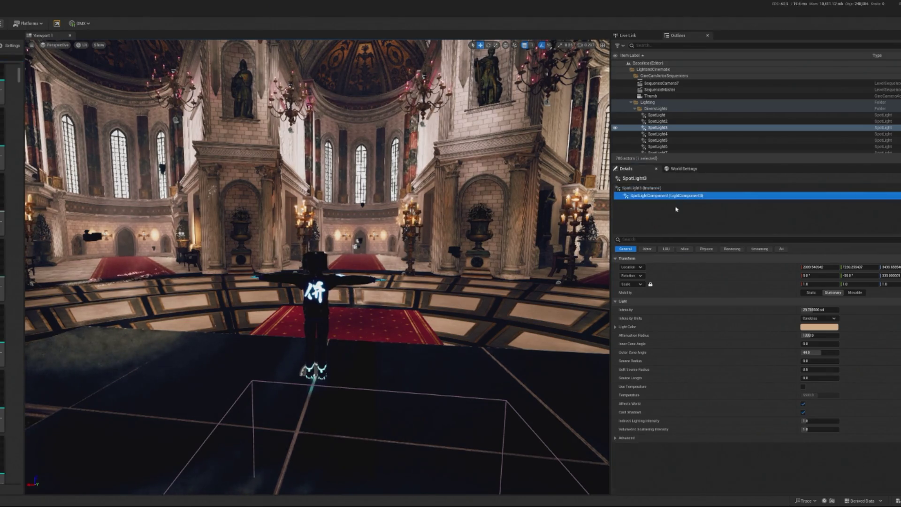
- Locate the stage's SM_DiscFloor2 mesh in the Content Browser with Browse to Asset
click(450, 422)
click(446, 315)
right_click(447, 316)
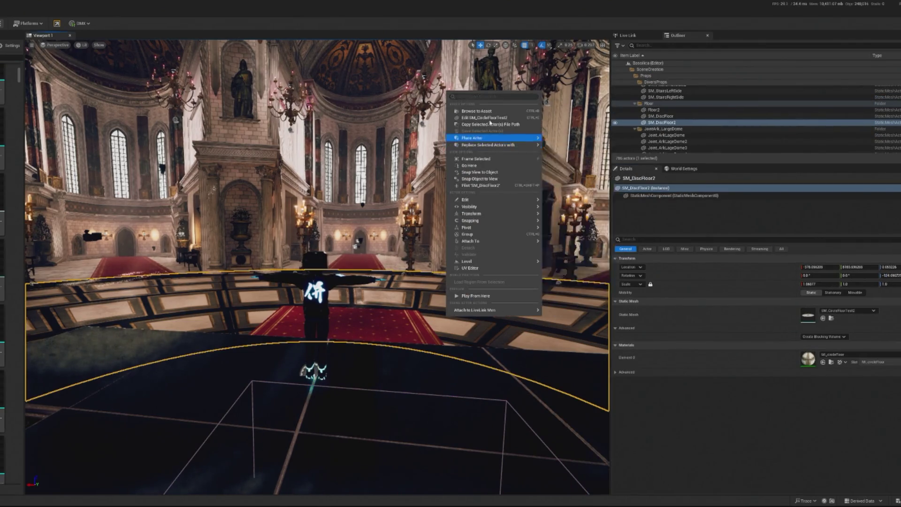
right_click(527, 295)
right_click(526, 296)
click(583, 92)
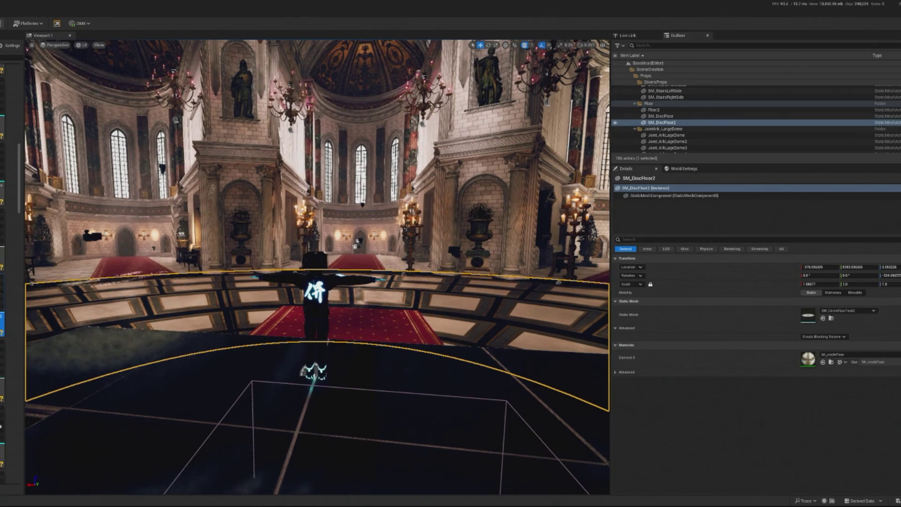
- Import the downloaded Meshy FBX into that Content Browser folder
drag(20, 265, 18, 261)
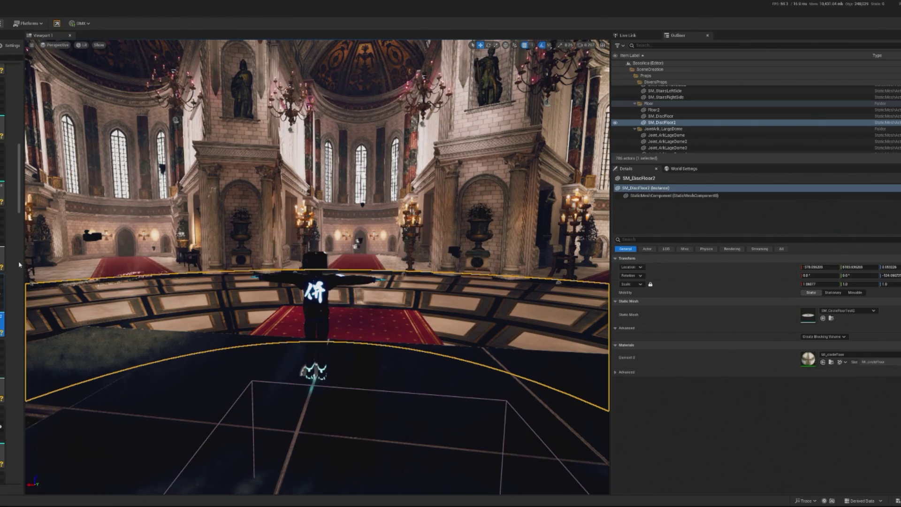
click(488, 354)
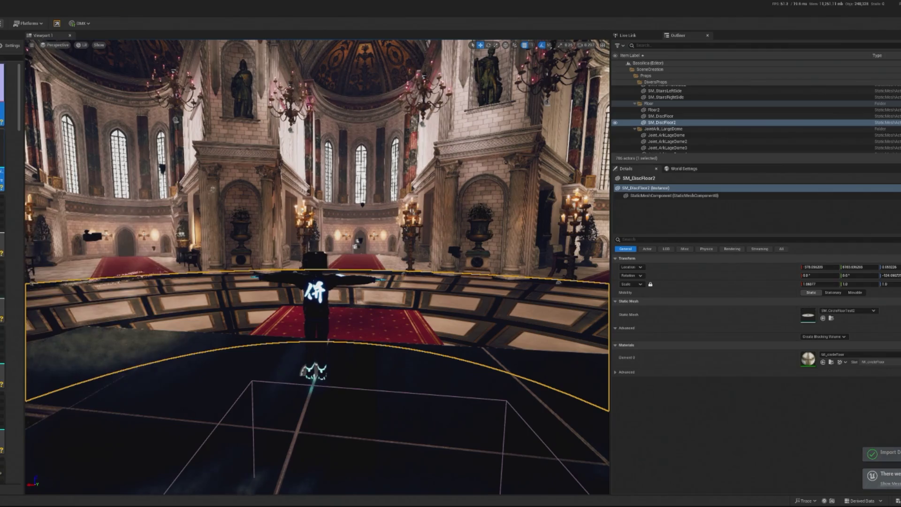
mouse_move(3, 179)
mouse_down()
mouse_move(371, 350)
mouse_move(319, 376)
mouse_move(214, 356)
mouse_move(141, 319)
mouse_up()
- Drop the Meshy_AI_Cathedral_of_Bass mesh on the stage and rotate it to face the nave
drag(173, 356, 174, 355)
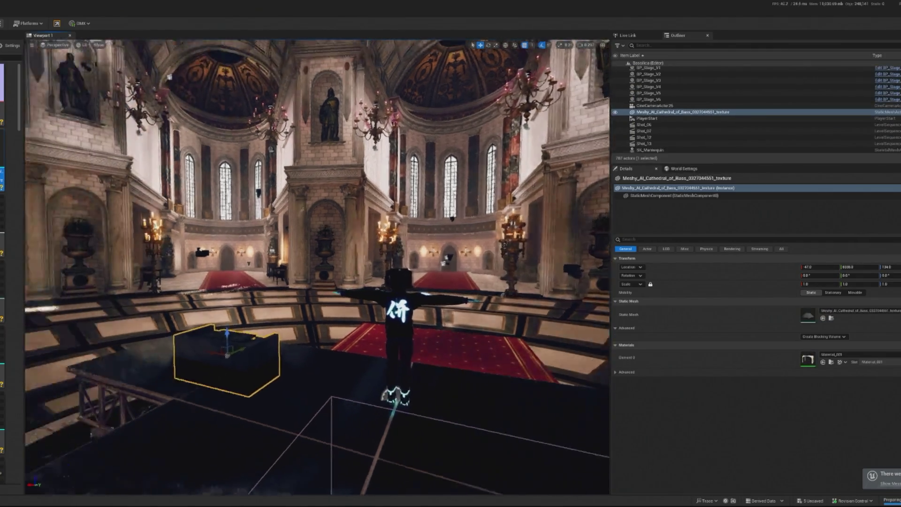
key(f)
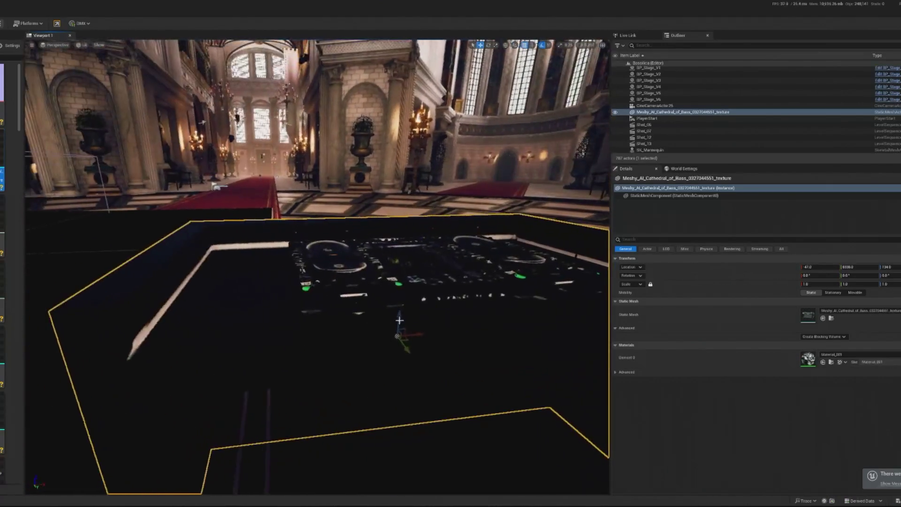
scroll(317, 268, down, 5)
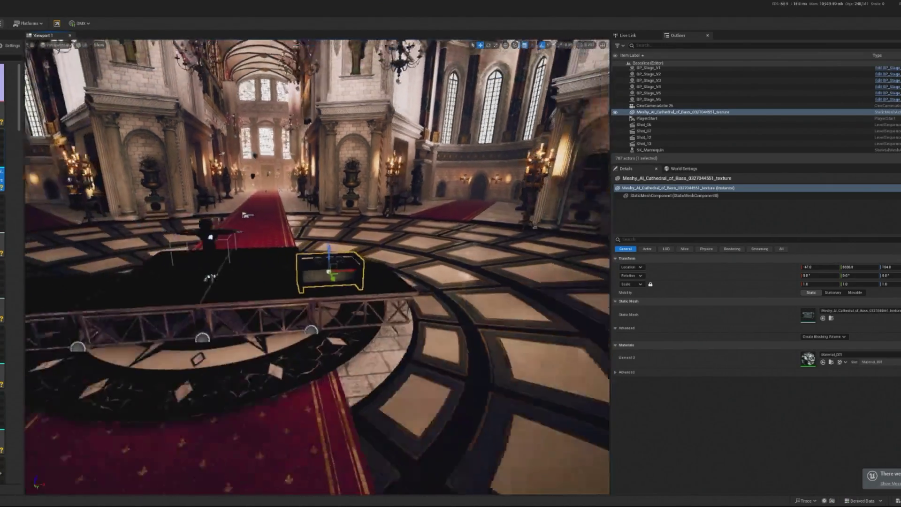
mouse_move(397, 261)
mouse_down()
mouse_move(282, 261)
mouse_move(321, 266)
mouse_move(282, 311)
mouse_move(324, 309)
mouse_up()
key(e)
scroll(317, 268, up, 5)
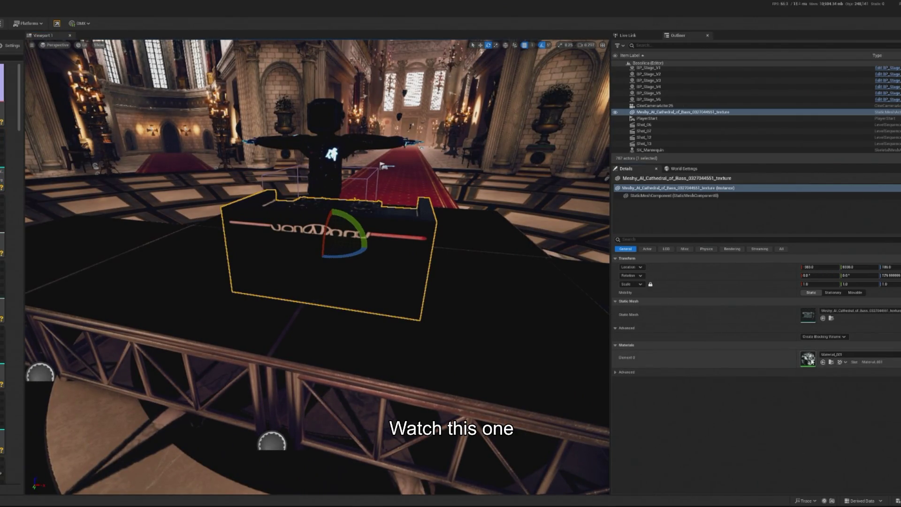
double_click(808, 359)
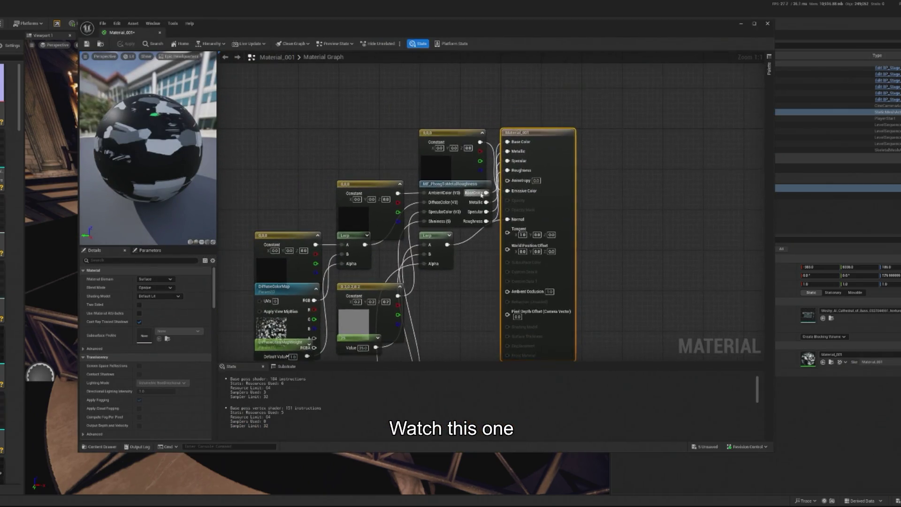
- Delete Material_001's texture nodes and set its Base Color to near black
mouse_move(360, 125)
mouse_down()
mouse_move(470, 382)
mouse_move(521, 329)
mouse_up()
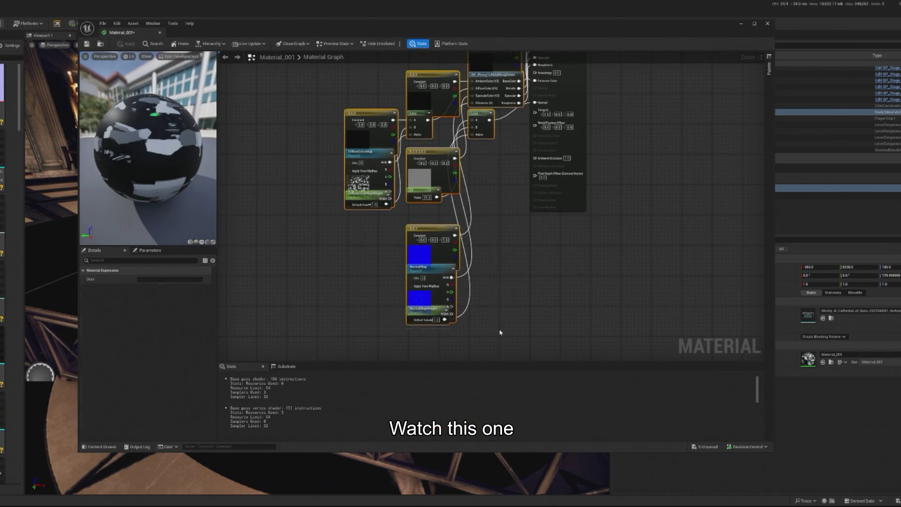
key(Delete)
key(Home)
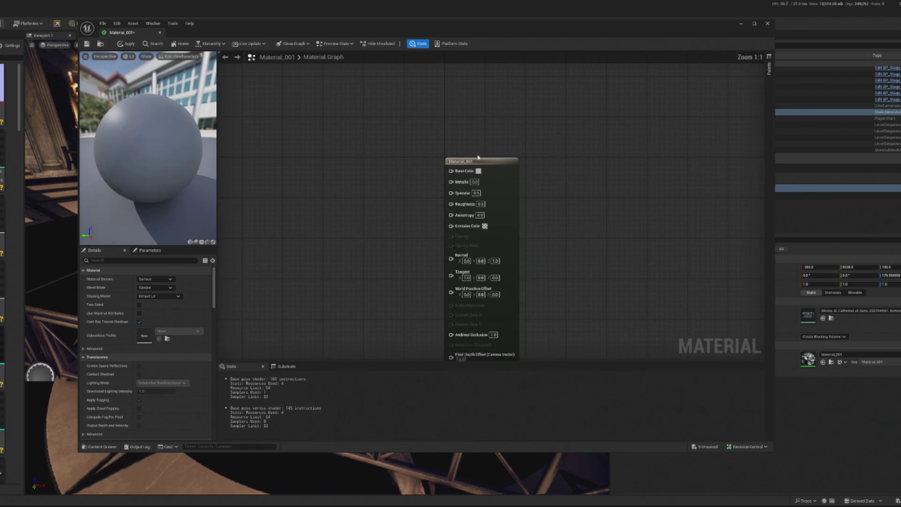
click(478, 172)
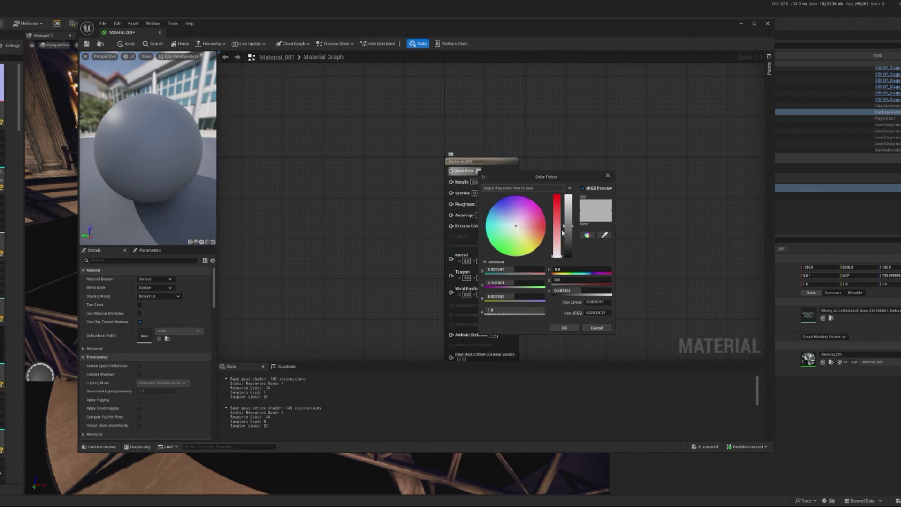
drag(563, 233, 573, 363)
click(565, 327)
- Give the material Metallic 0.1 and Roughness 0.2, then apply and close the editor
click(475, 182)
text(0.1)
key(Return)
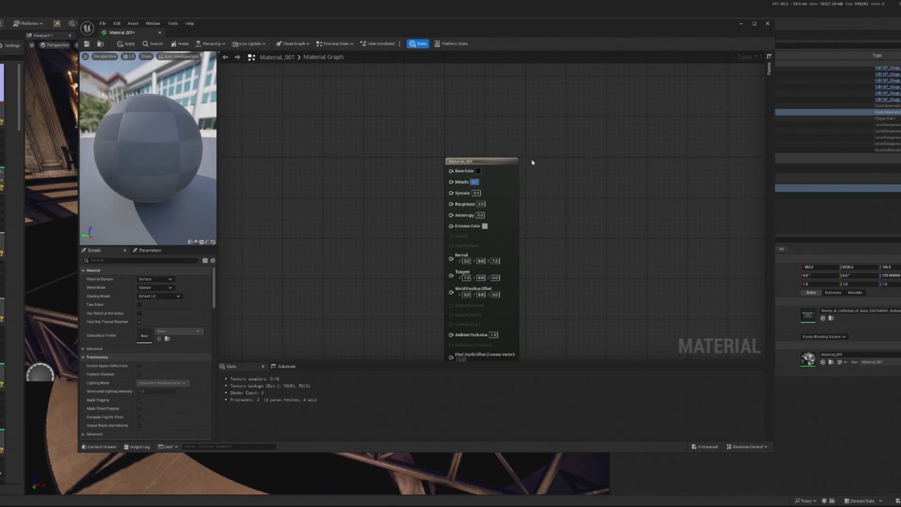
click(478, 210)
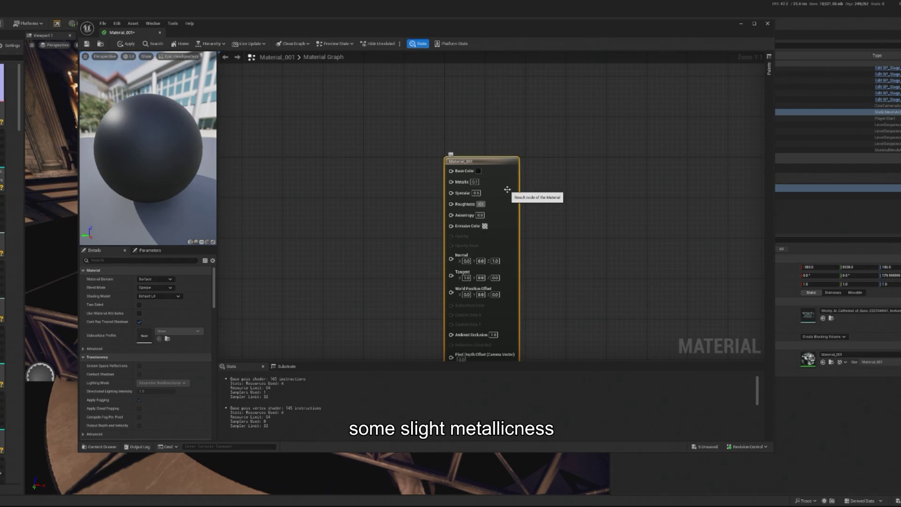
click(482, 204)
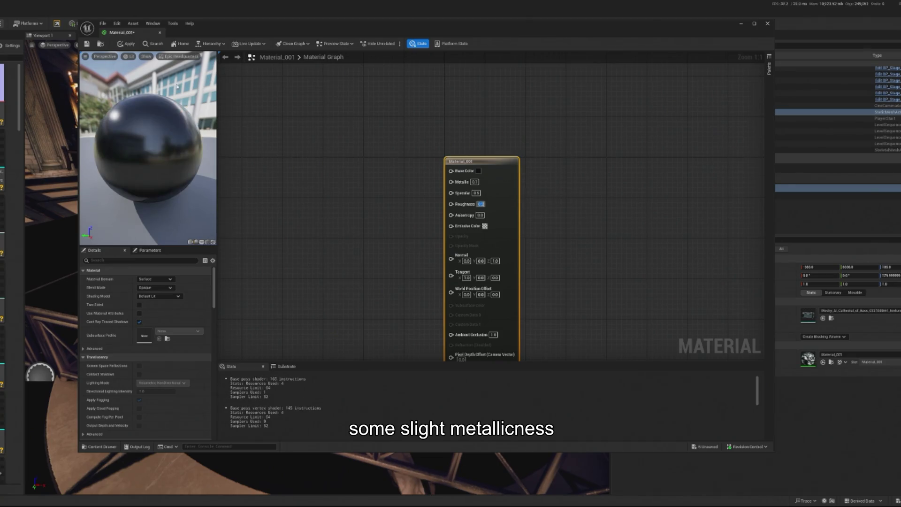
click(129, 45)
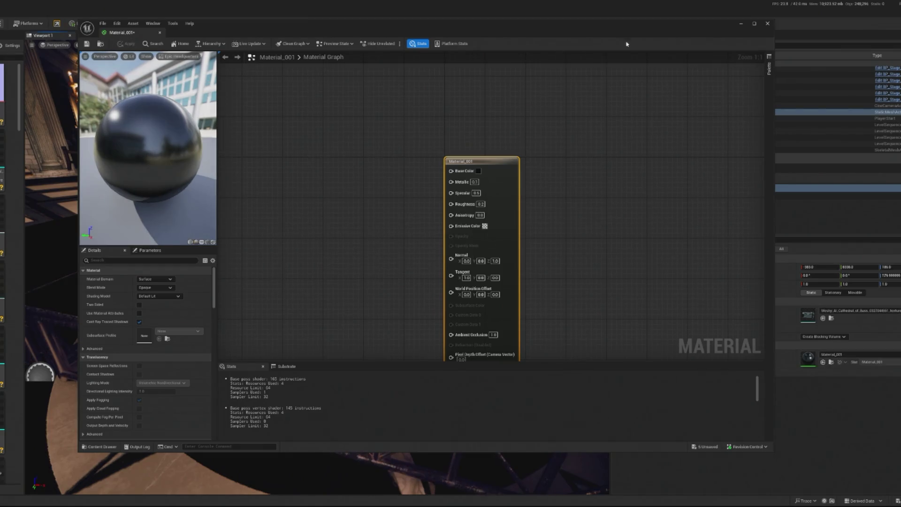
click(768, 23)
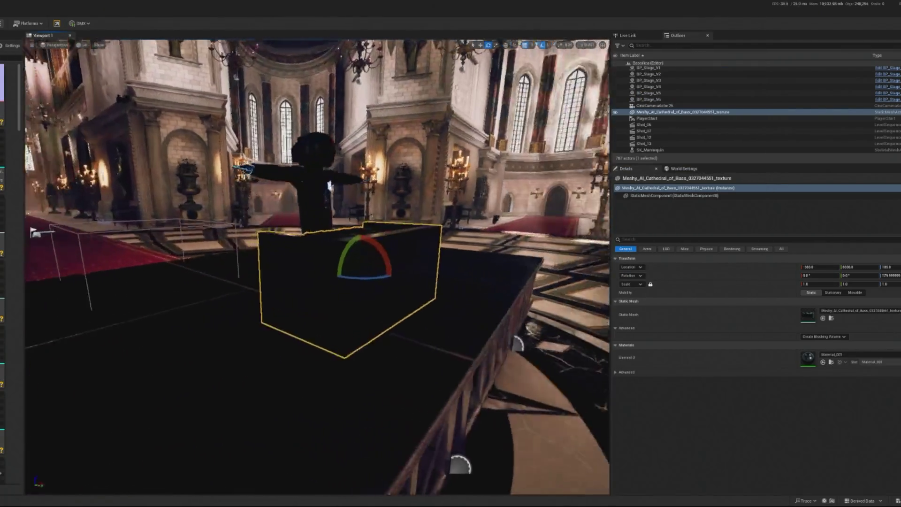
- Switch the viewport to Unlit and lower the booth onto the stage floor
key(w)
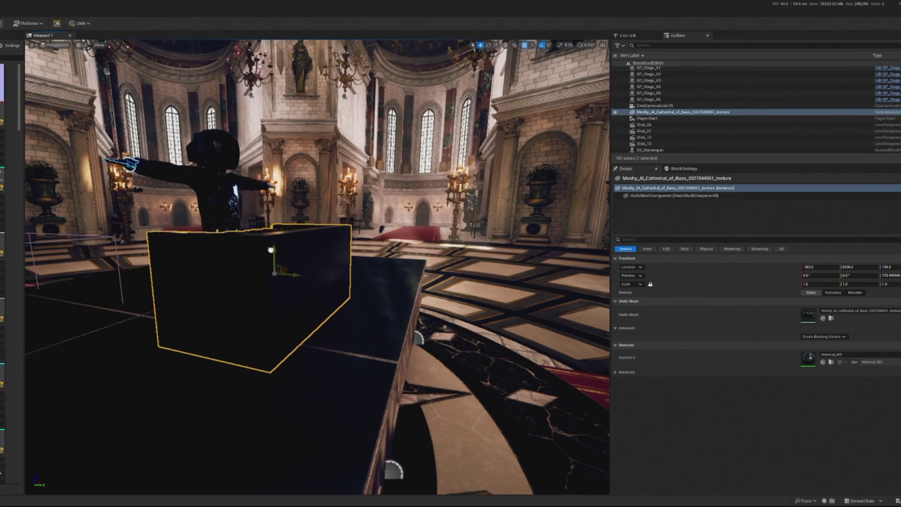
key(f)
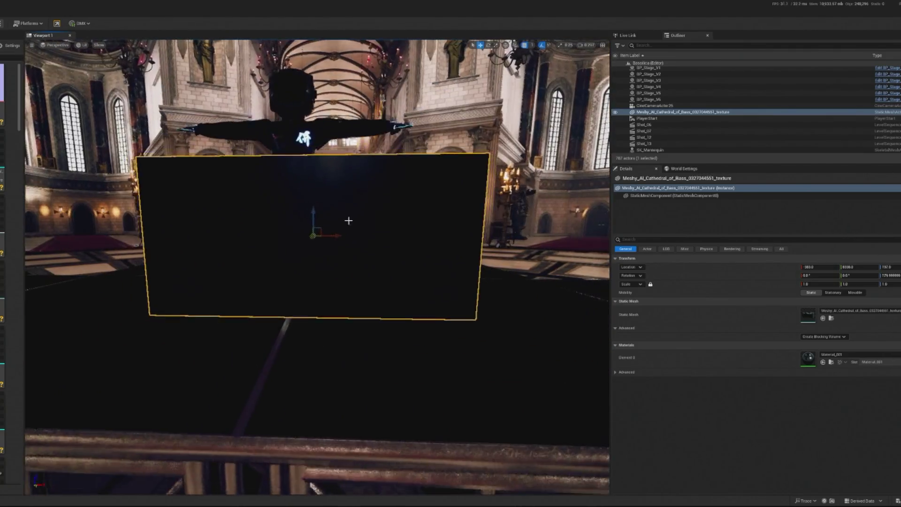
click(85, 45)
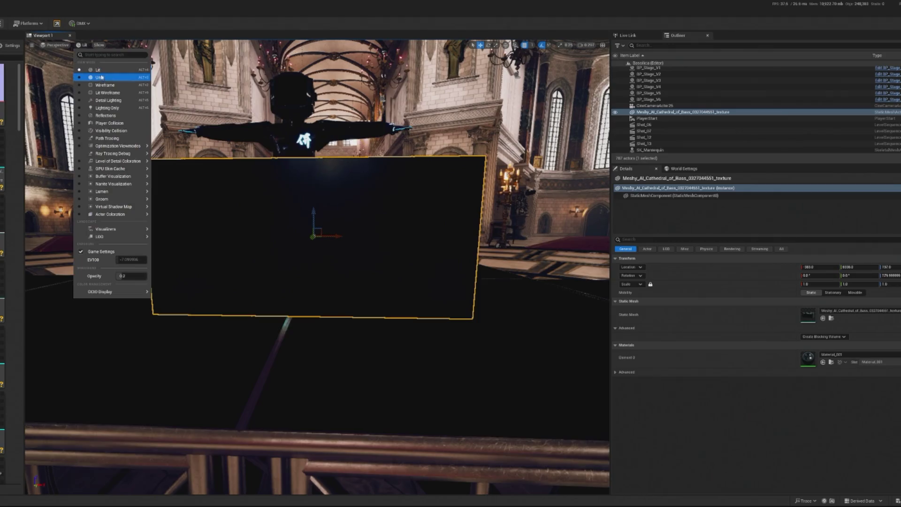
click(94, 78)
mouse_move(311, 205)
mouse_down()
mouse_move(309, 262)
mouse_move(287, 262)
mouse_up()
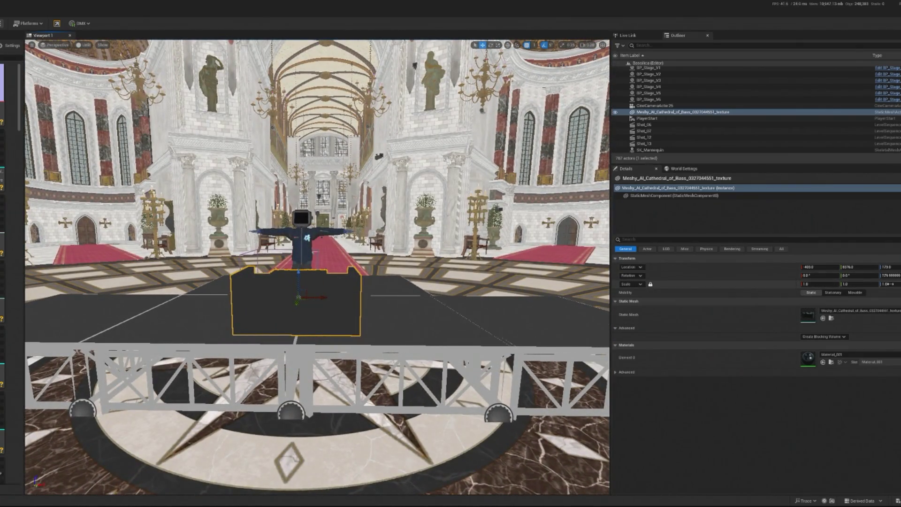
- Scale the booth to about 1.1, shift it back along Y, and widen it along X
drag(899, 285, 900, 285)
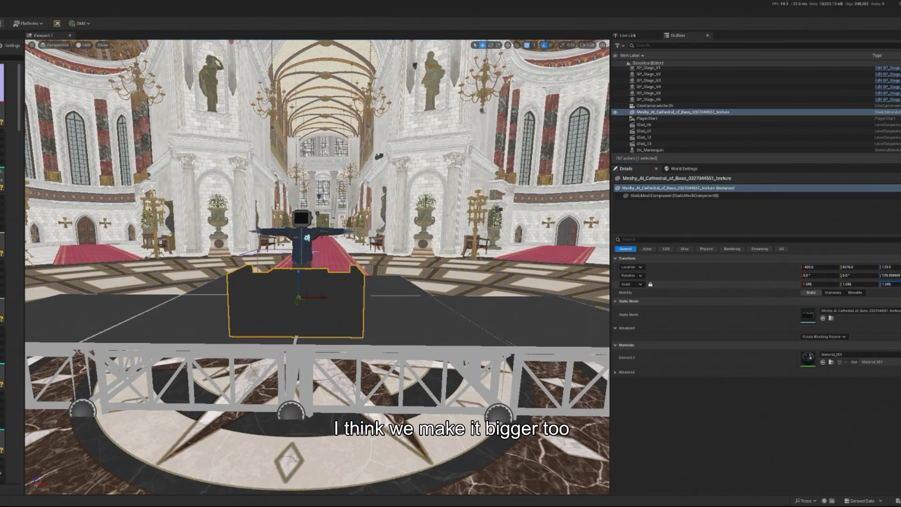
key(f)
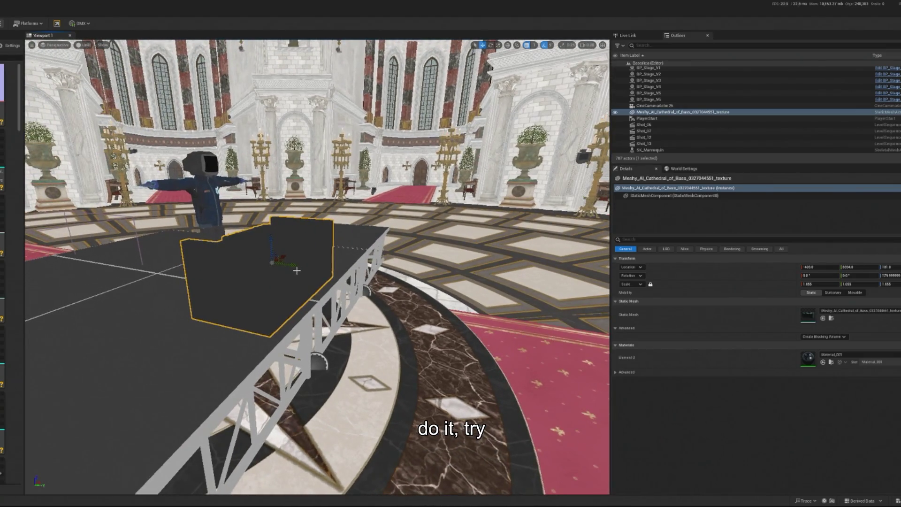
scroll(254, 269, up, 5)
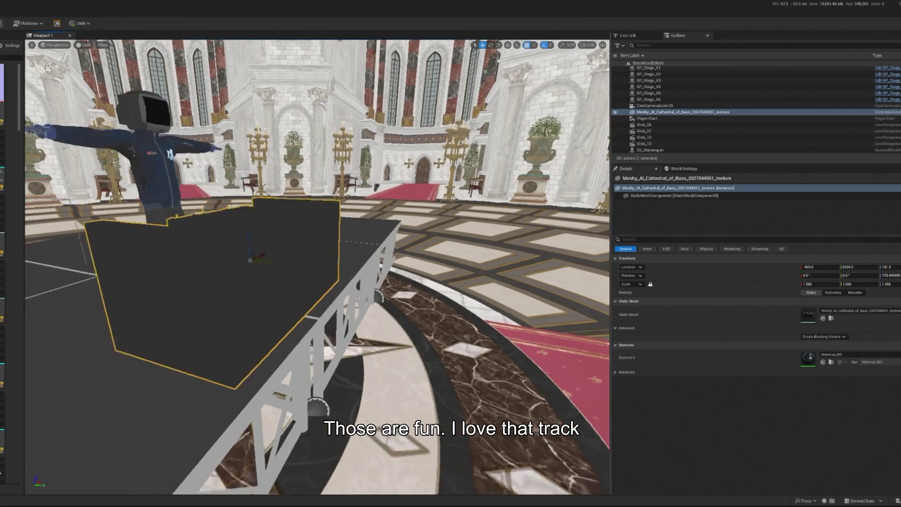
mouse_move(251, 259)
mouse_down()
mouse_move(234, 254)
mouse_move(261, 320)
mouse_move(380, 281)
mouse_move(347, 301)
mouse_move(339, 326)
mouse_up()
scroll(351, 289, down, 5)
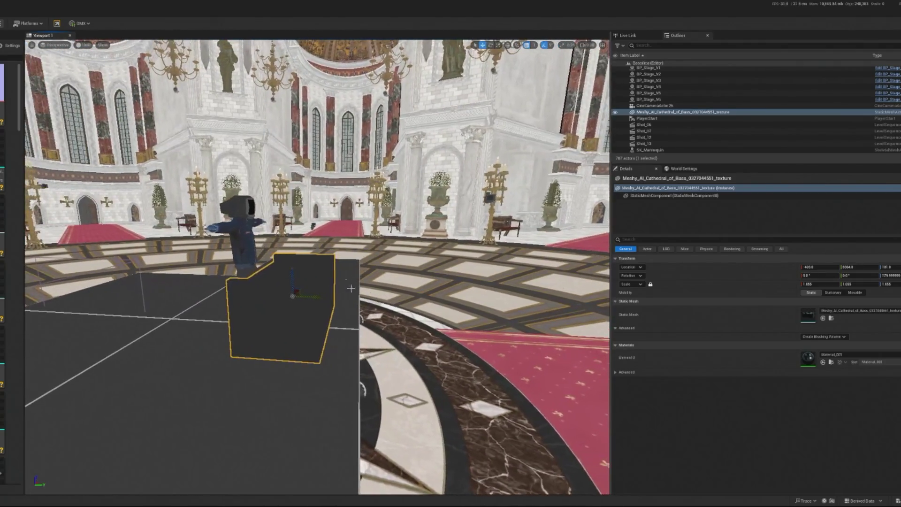
drag(310, 294, 294, 296)
scroll(328, 345, up, 5)
drag(811, 283, 819, 283)
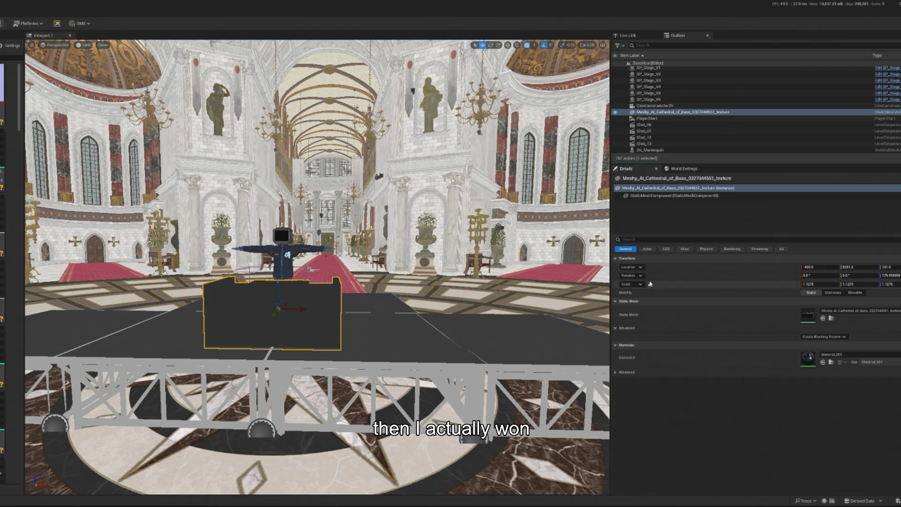
drag(821, 283, 843, 284)
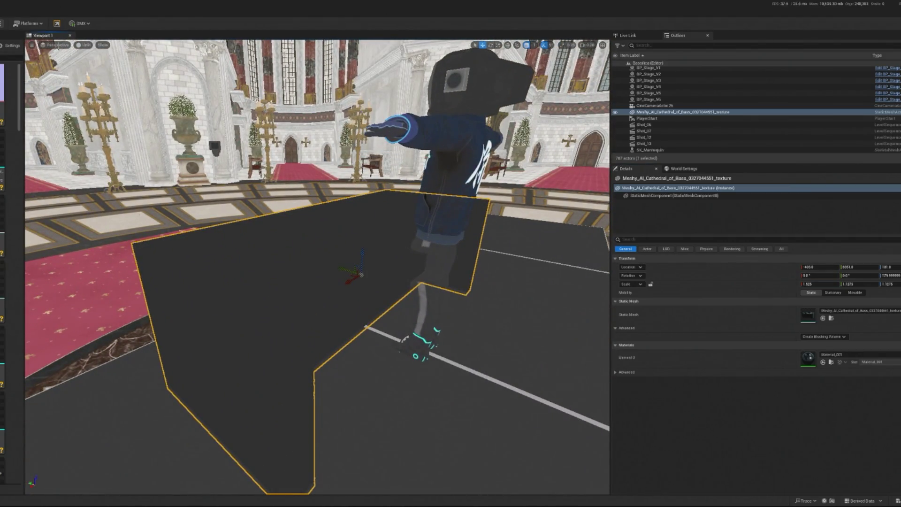
- Restore Lit shading and place a Spot Light above the stage aimed at the DJ booth
click(84, 45)
click(89, 71)
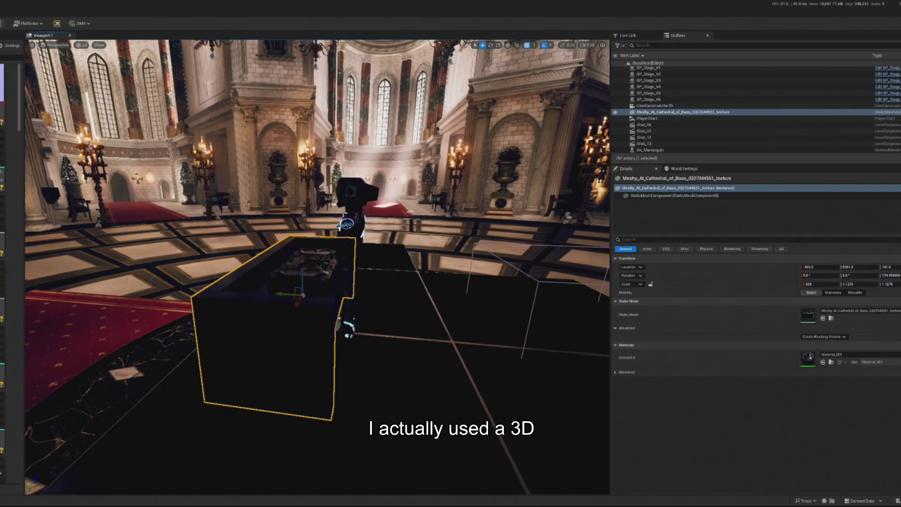
click(347, 220)
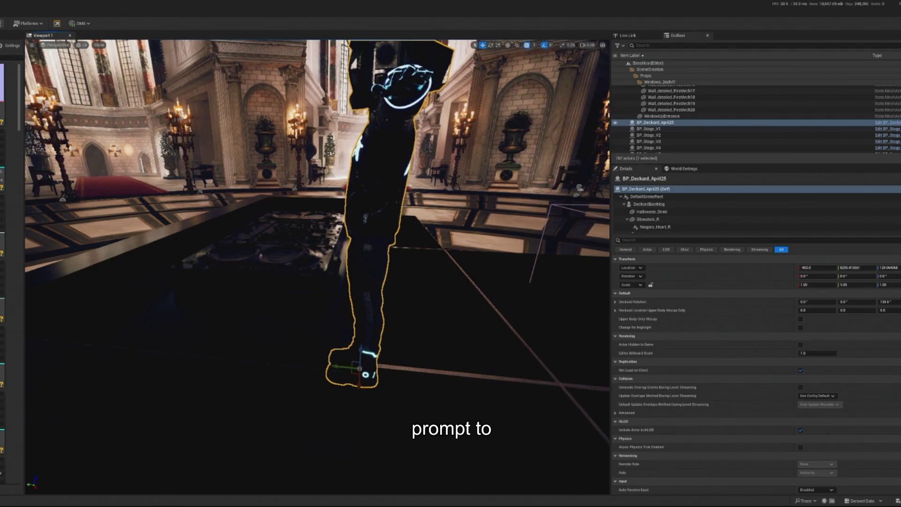
click(353, 180)
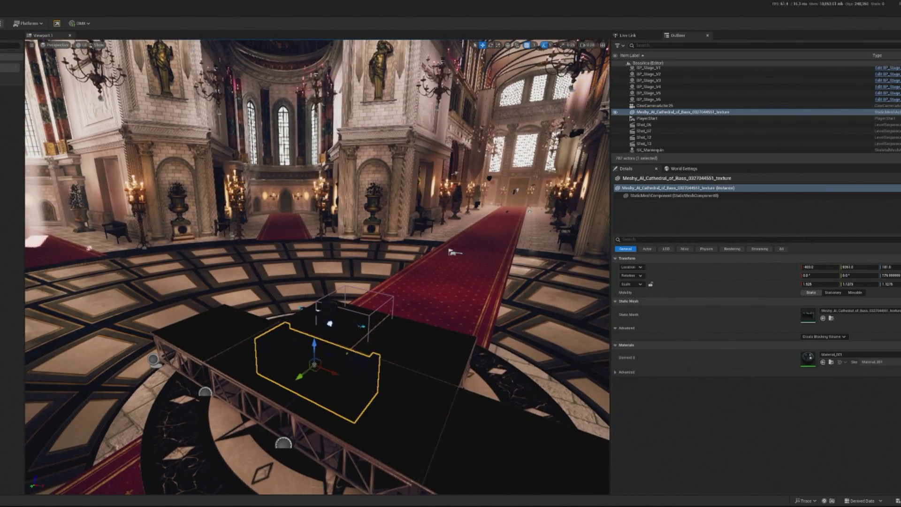
mouse_move(413, 491)
mouse_down()
mouse_move(413, 438)
mouse_move(301, 383)
mouse_move(292, 141)
mouse_up()
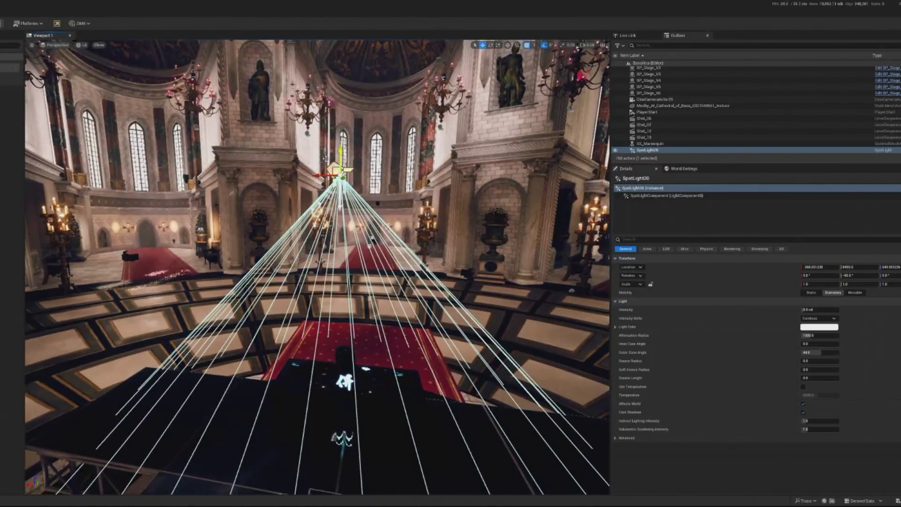
- Slide SpotLight20 sideways over the booth and raise its intensity to about 145 cd
key(q)
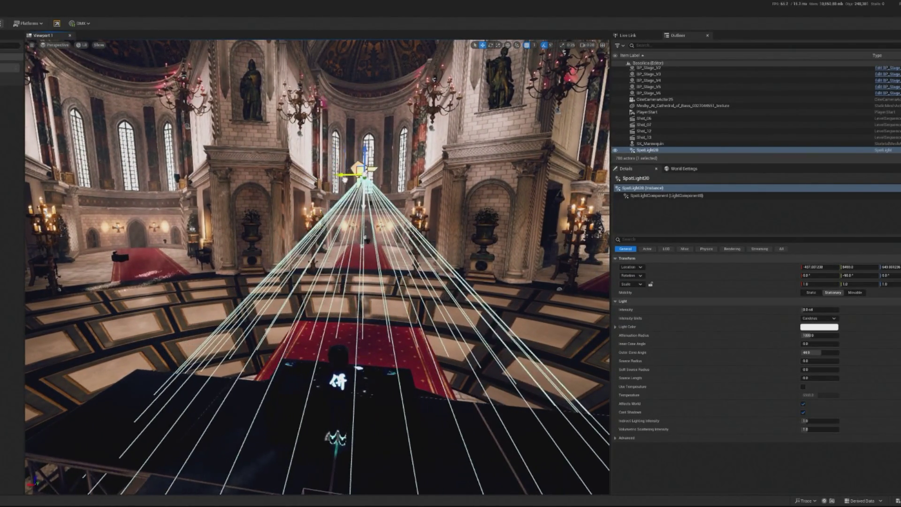
key(f)
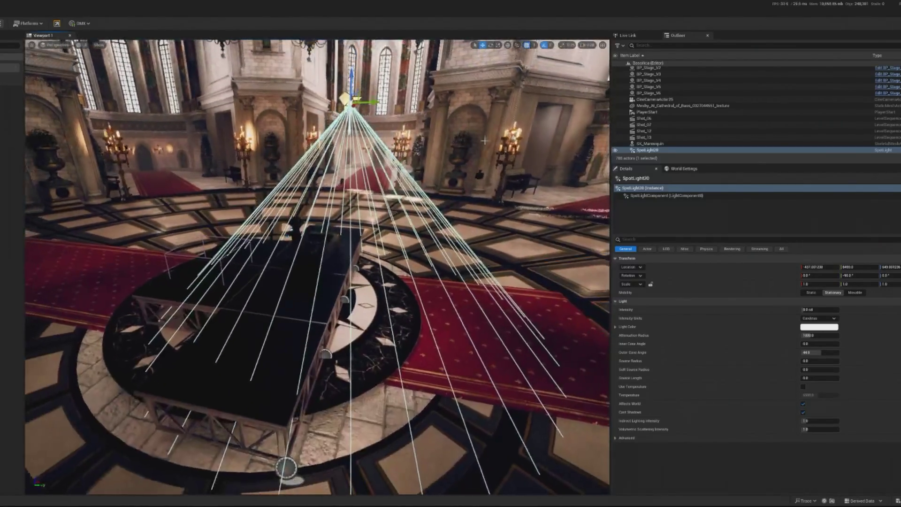
drag(373, 104, 339, 105)
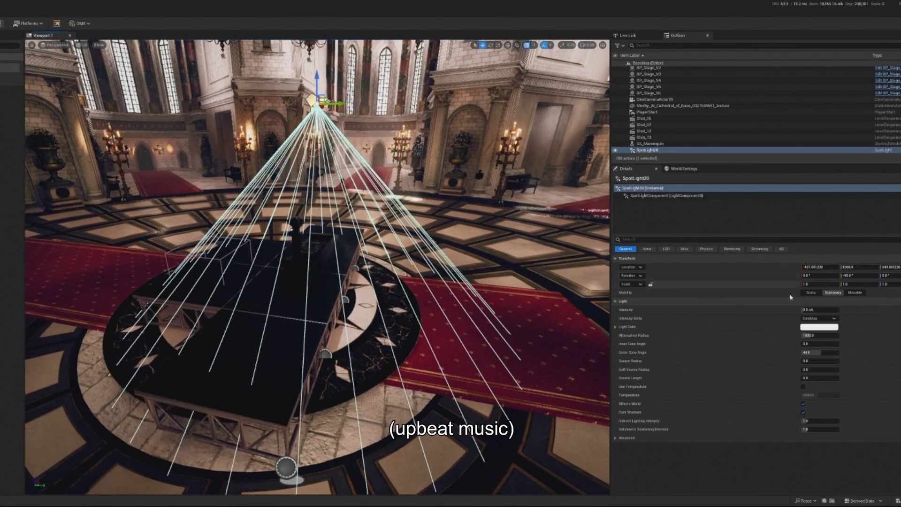
click(819, 310)
key(w)
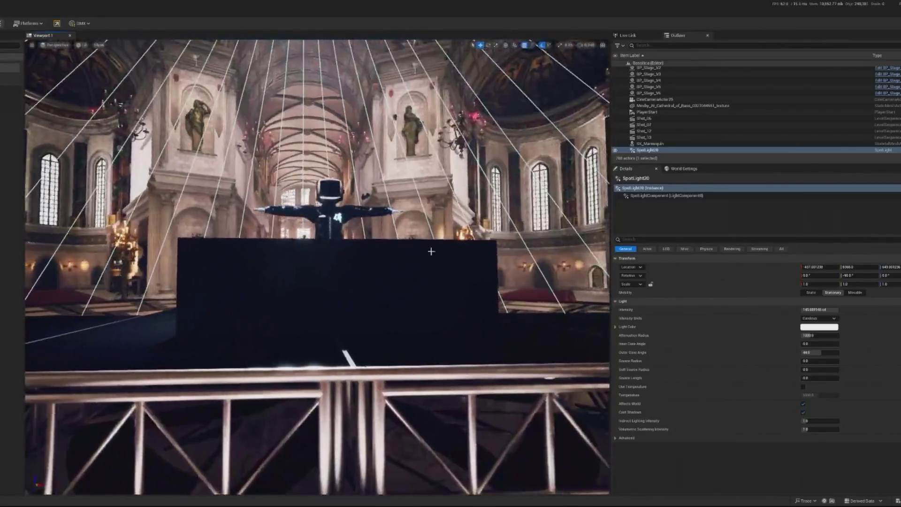
- Select the Meshy booth desk mesh and frame it in the view
click(328, 207)
click(329, 446)
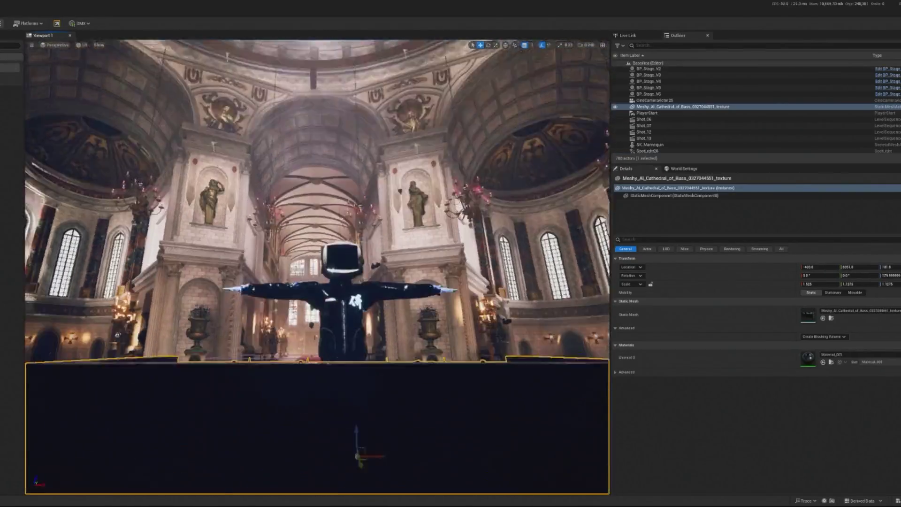
key(f)
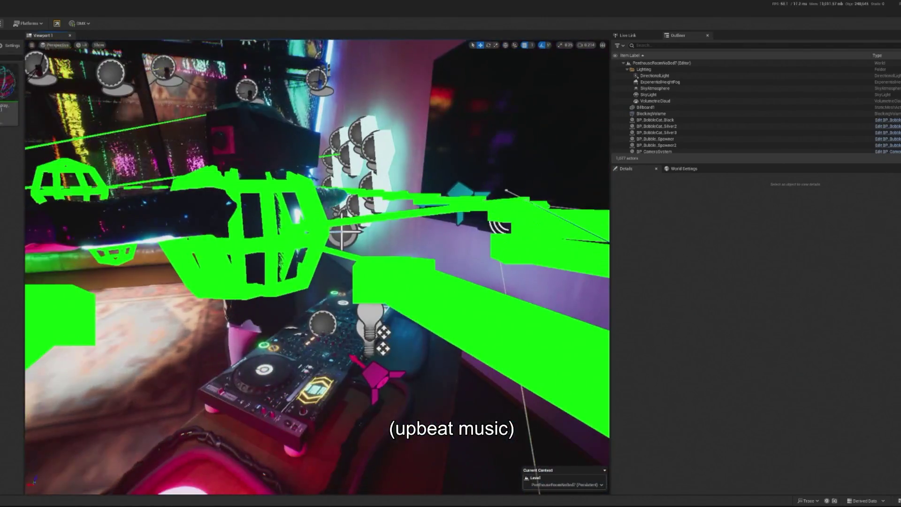
- Select the BP_XDJ2 deck and BP_Spline_master cable actors and copy them
click(400, 339)
key(f)
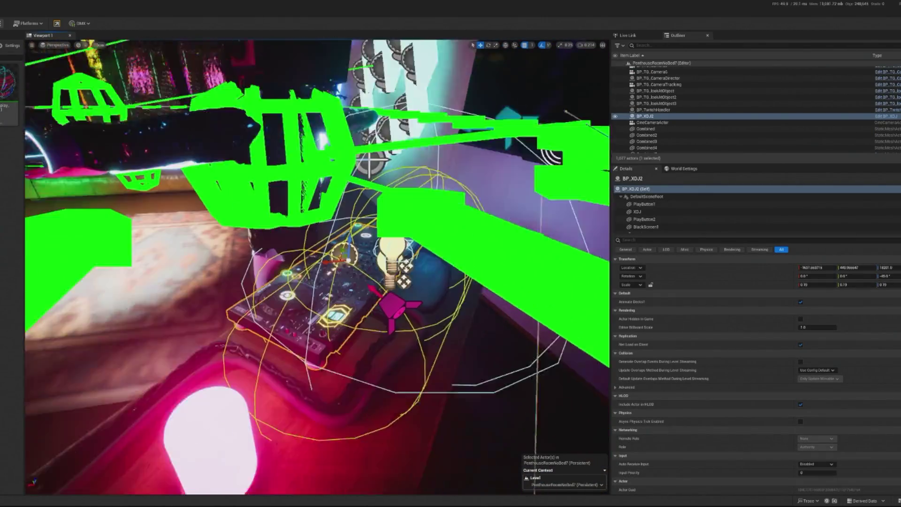
click(400, 339)
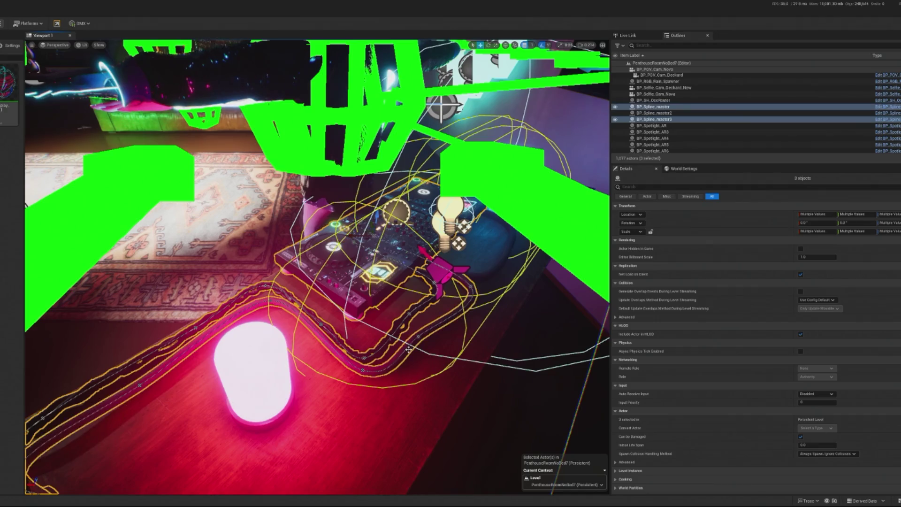
key(f)
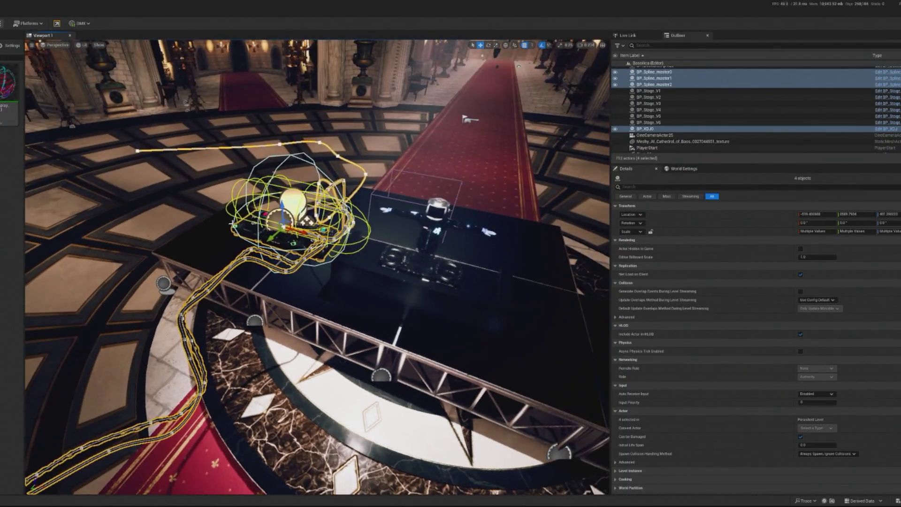
- Lift BP_XDJ up onto the booth desk and slide it over the mixer area
click(239, 224)
click(239, 224)
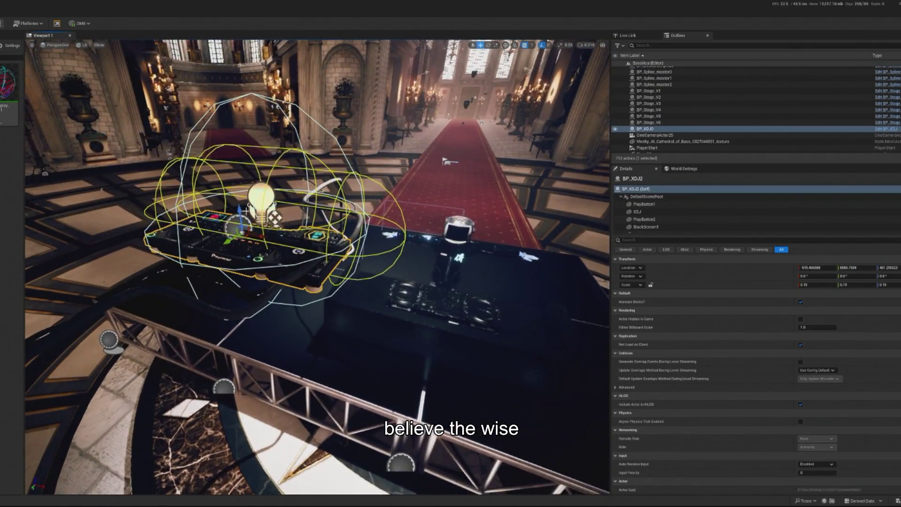
mouse_move(240, 232)
mouse_down()
mouse_move(242, 305)
mouse_move(261, 396)
mouse_move(333, 323)
mouse_up()
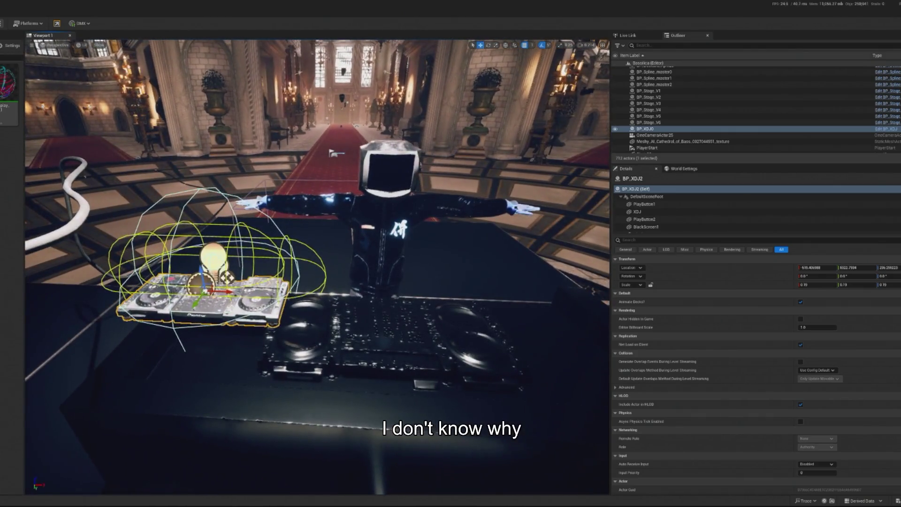
drag(220, 292, 324, 291)
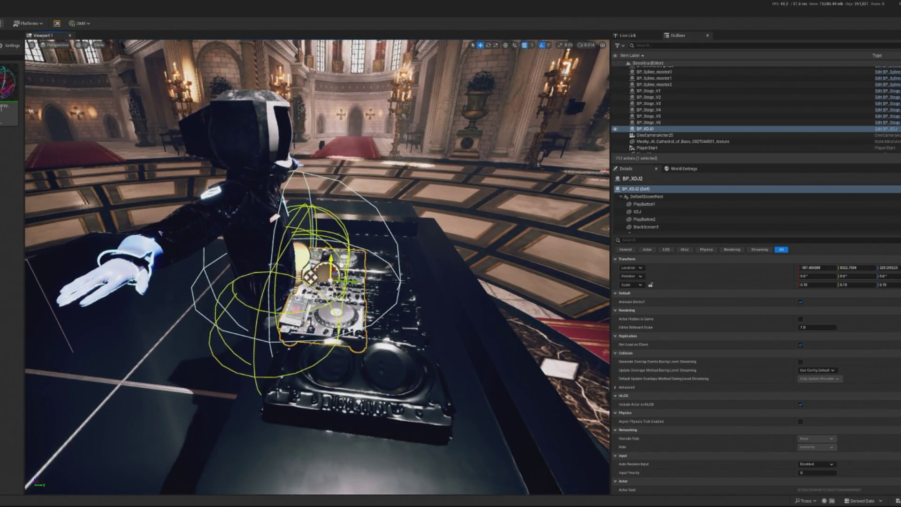
key(f)
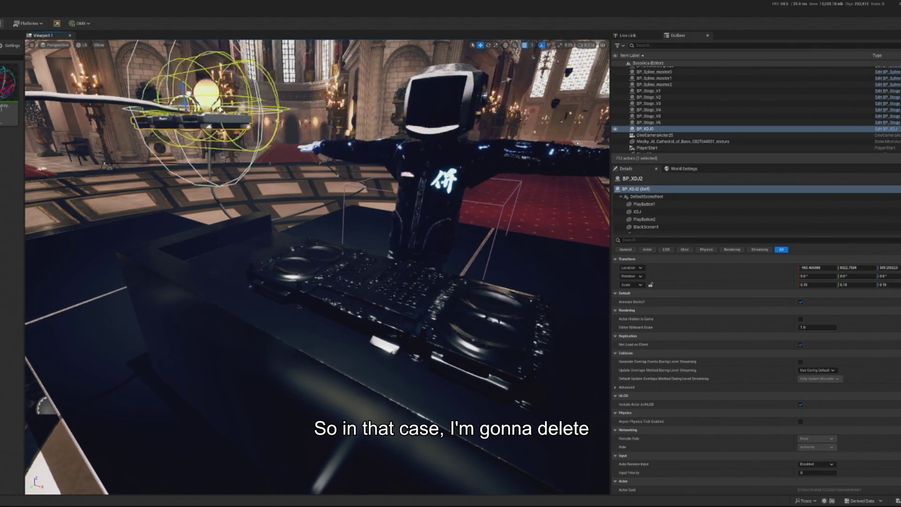
click(117, 356)
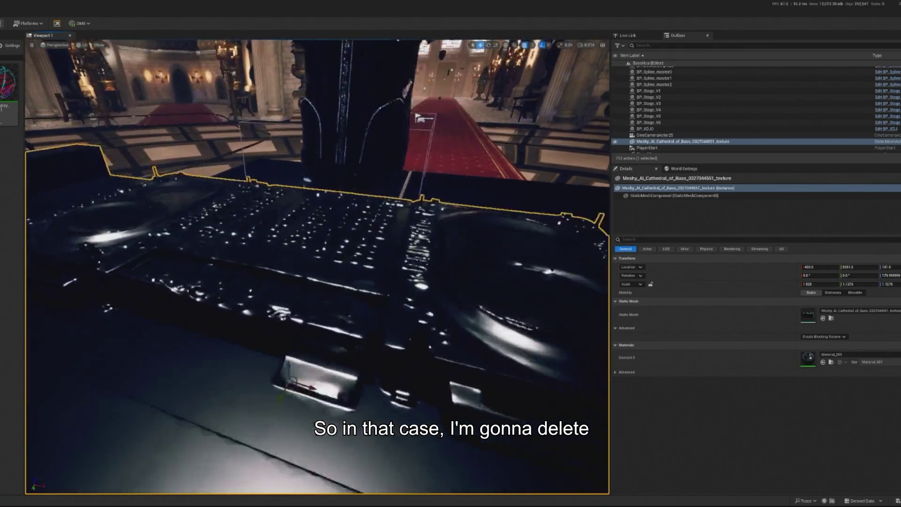
- Frame the Meshy booth desk and start a PolyCut on it in Modeling mode
key(f)
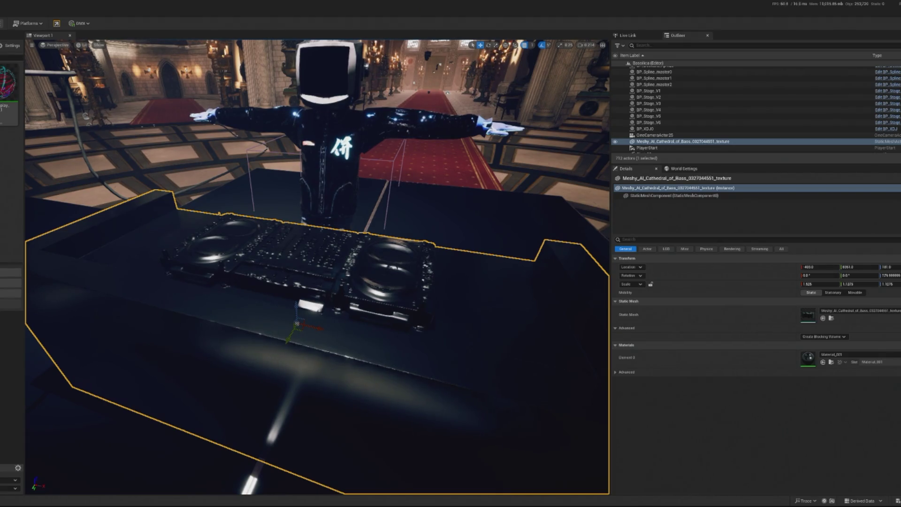
click(12, 304)
key(f)
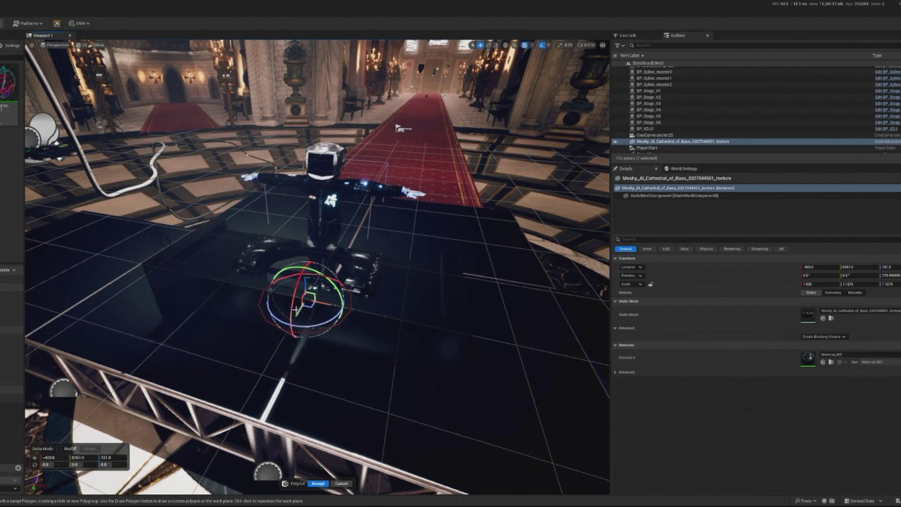
- Raise the PolyCut plane to about Z 255 and change the cut shape to Rectangle
mouse_move(307, 295)
mouse_down()
mouse_move(294, 213)
mouse_move(307, 270)
mouse_up()
scroll(209, 364, up, 6)
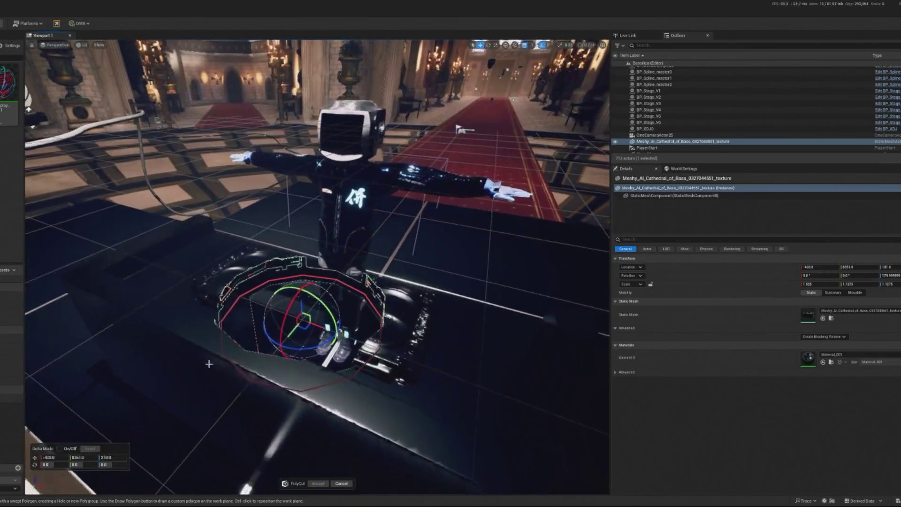
drag(303, 319, 304, 317)
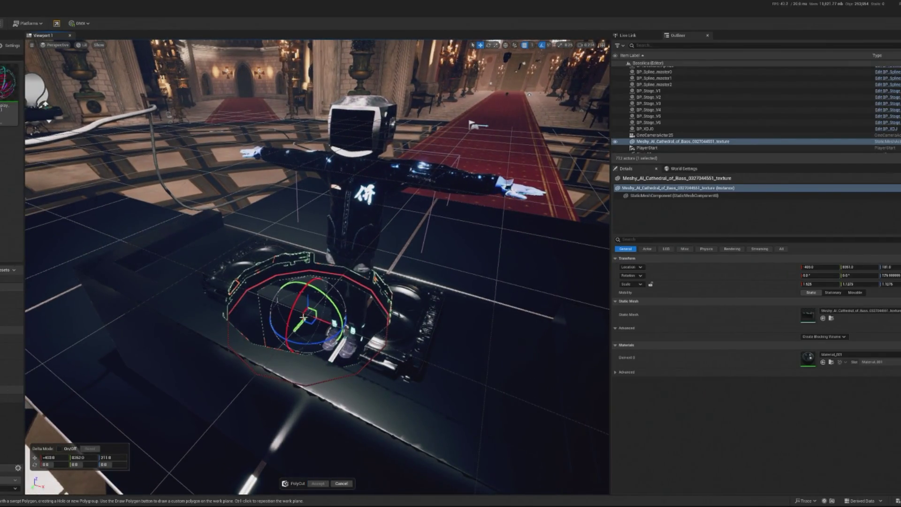
drag(305, 295, 306, 255)
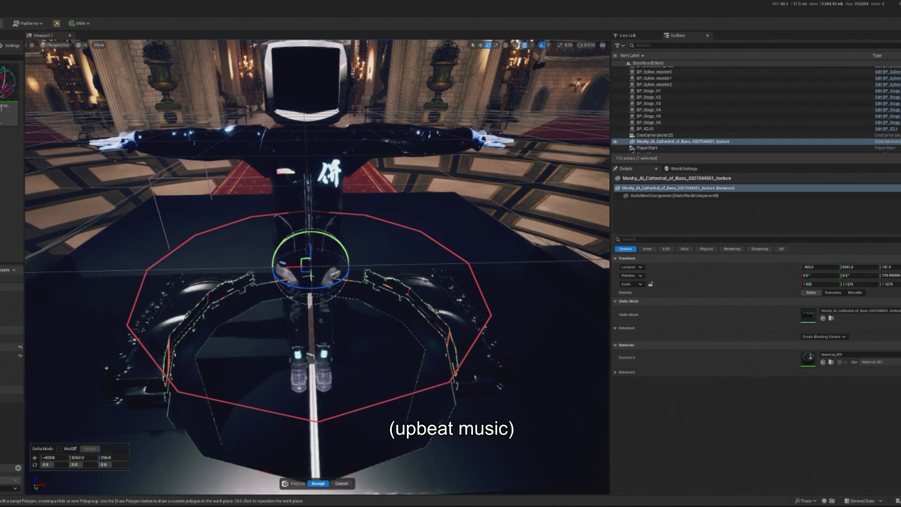
key(ctrl+z)
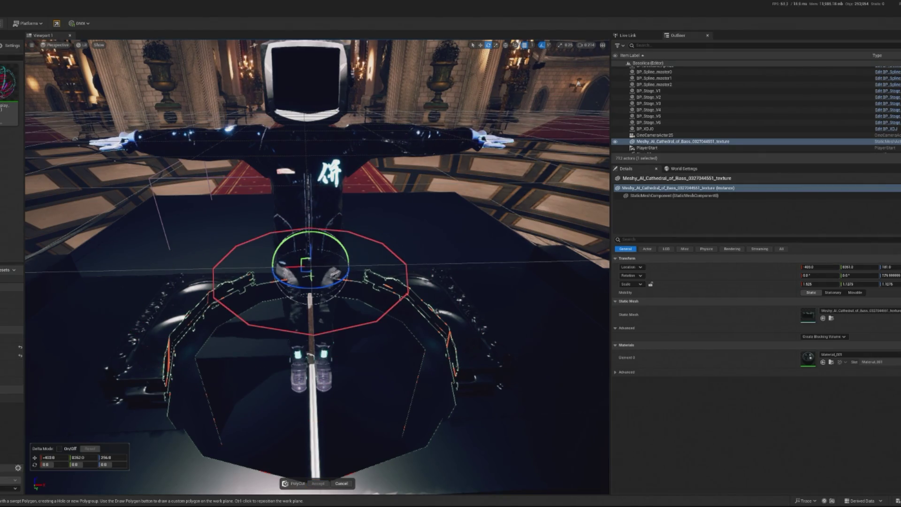
key(ctrl+z)
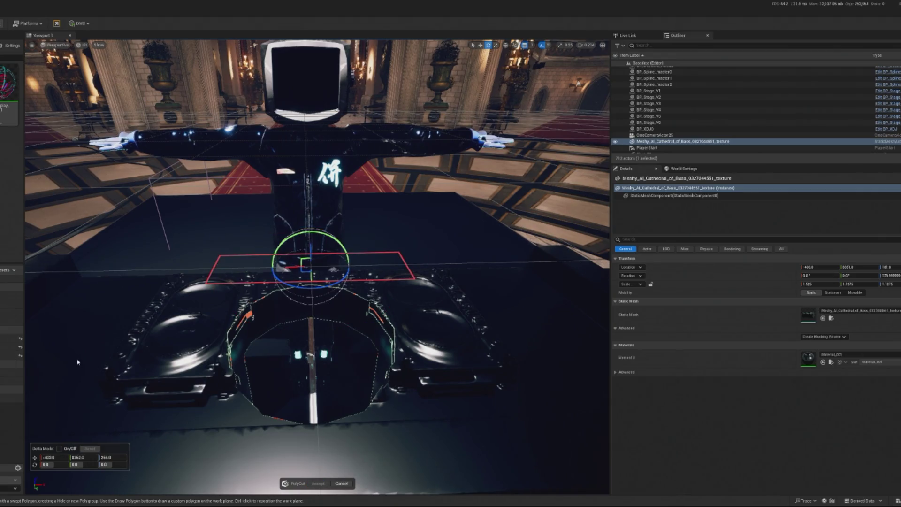
drag(217, 341, 226, 319)
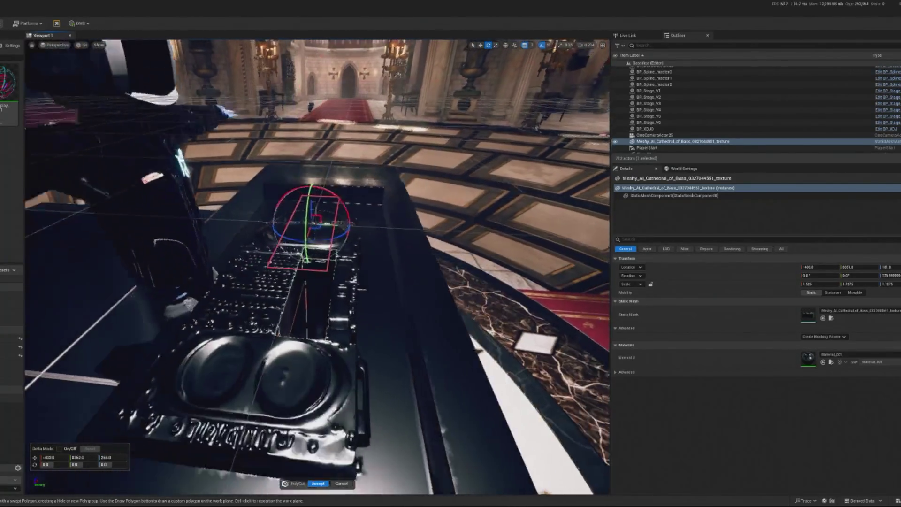
key(w)
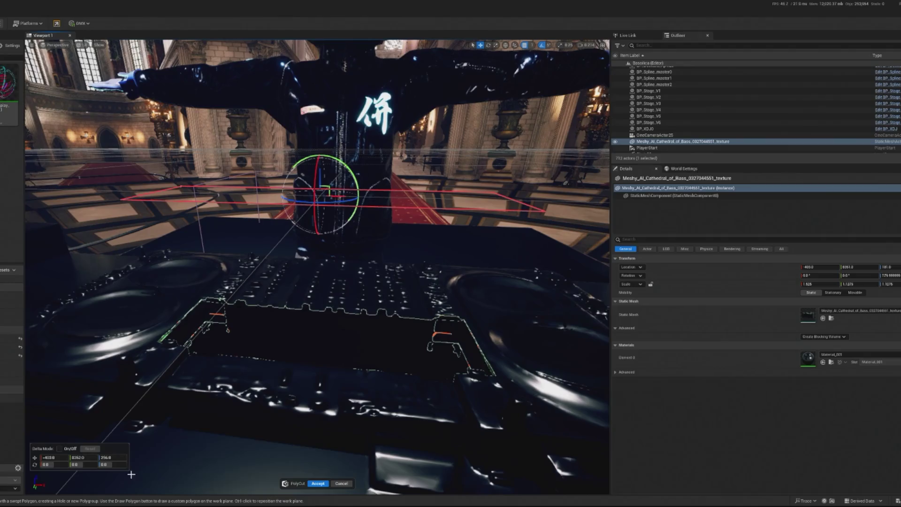
- Drop the PolyCut rectangle onto the booth desk top at Z 243
drag(113, 457, 118, 457)
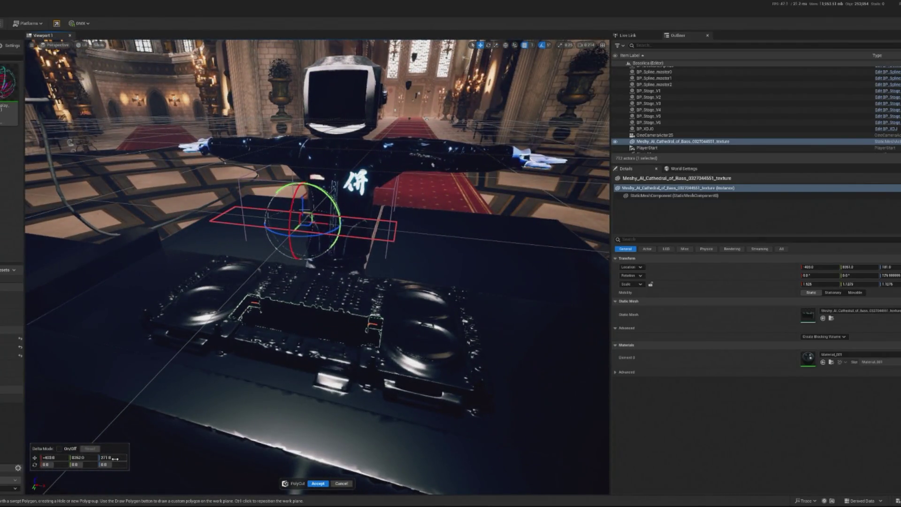
ctrl+click(308, 286)
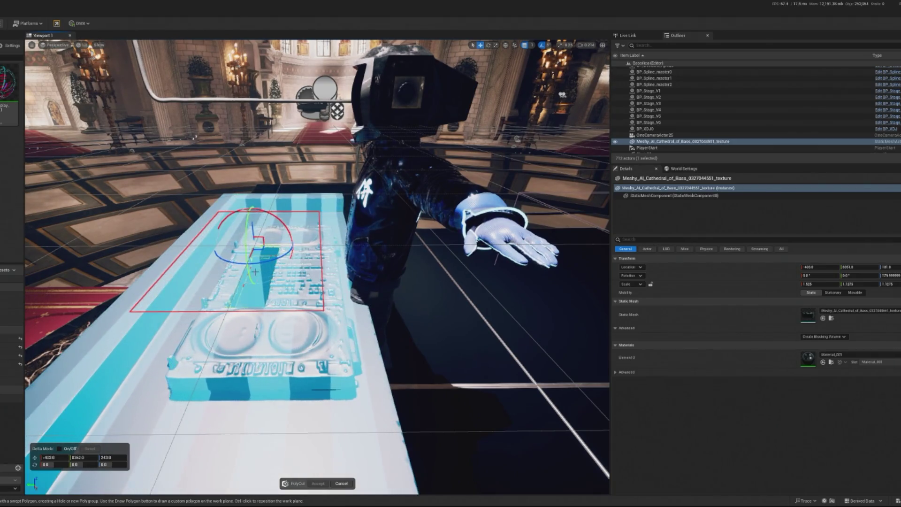
- Commit the rectangle as the cut shape and widen it rightward over the desk's controller recess
click(254, 271)
drag(79, 457, 73, 457)
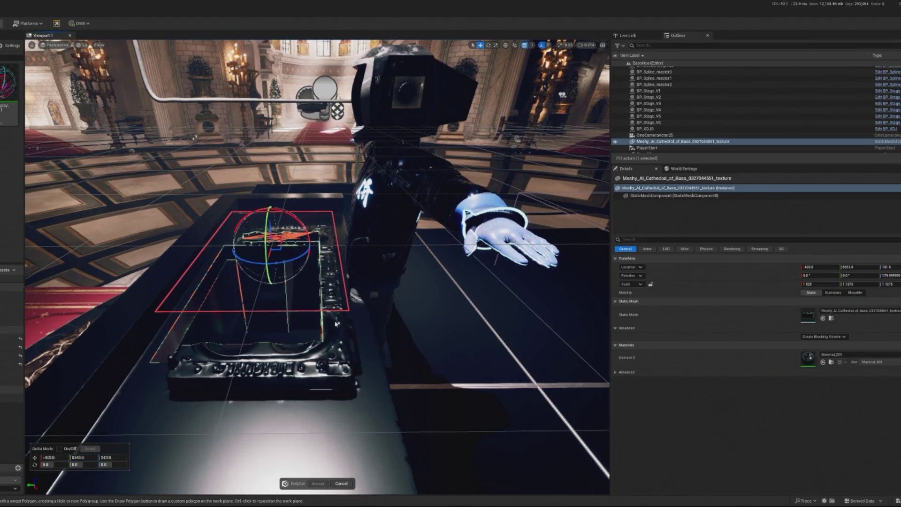
mouse_move(309, 304)
mouse_down()
mouse_move(216, 310)
mouse_move(216, 328)
mouse_up()
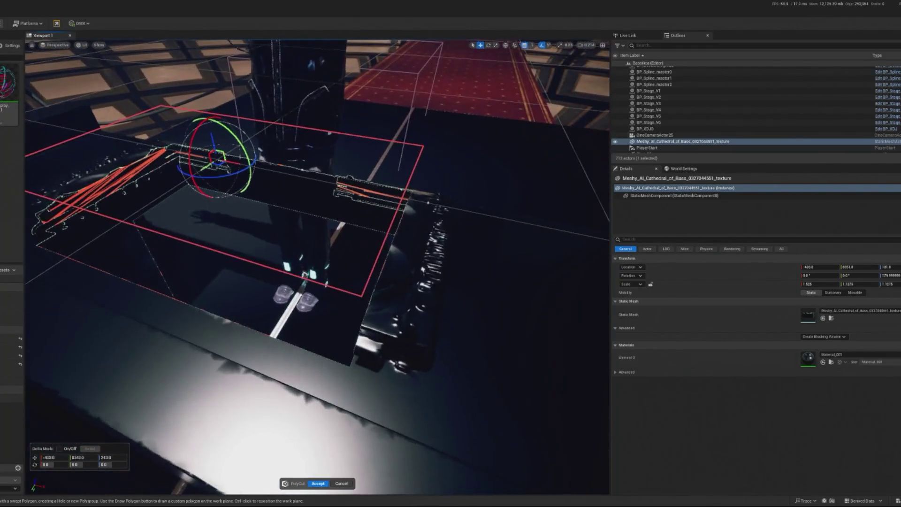
mouse_move(392, 220)
mouse_down()
mouse_move(439, 232)
mouse_move(328, 220)
mouse_up()
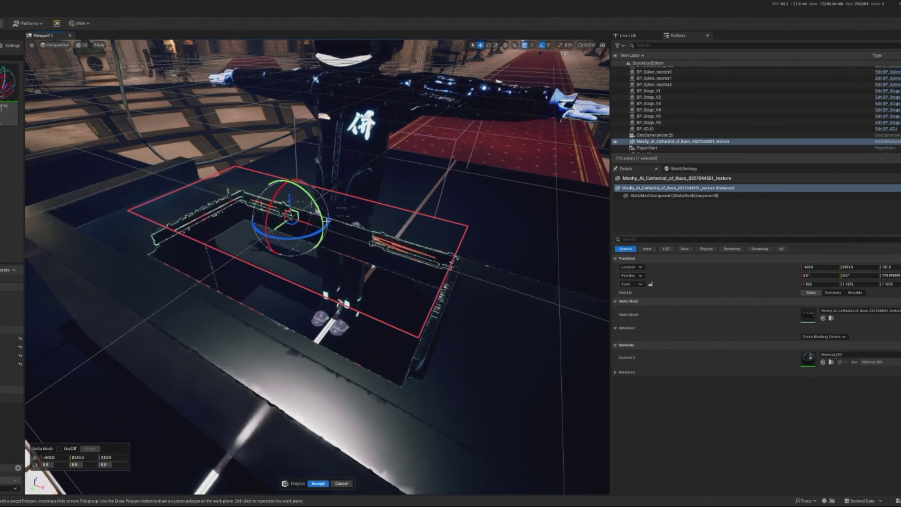
drag(325, 220, 272, 221)
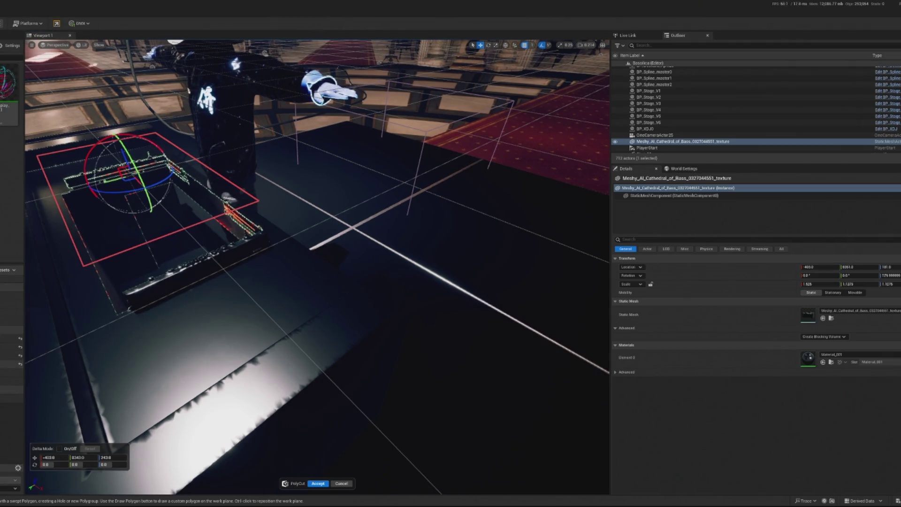
scroll(317, 267, up, 5)
drag(329, 188, 374, 150)
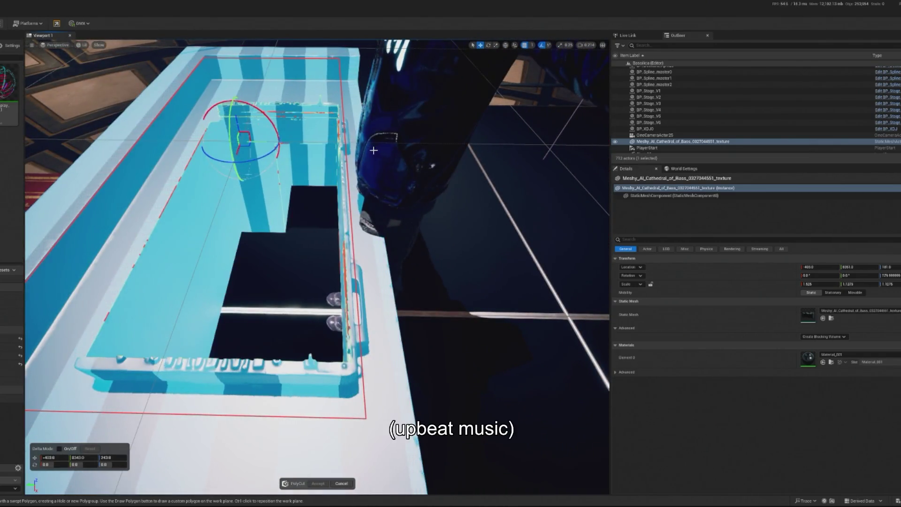
scroll(374, 150, up, 3)
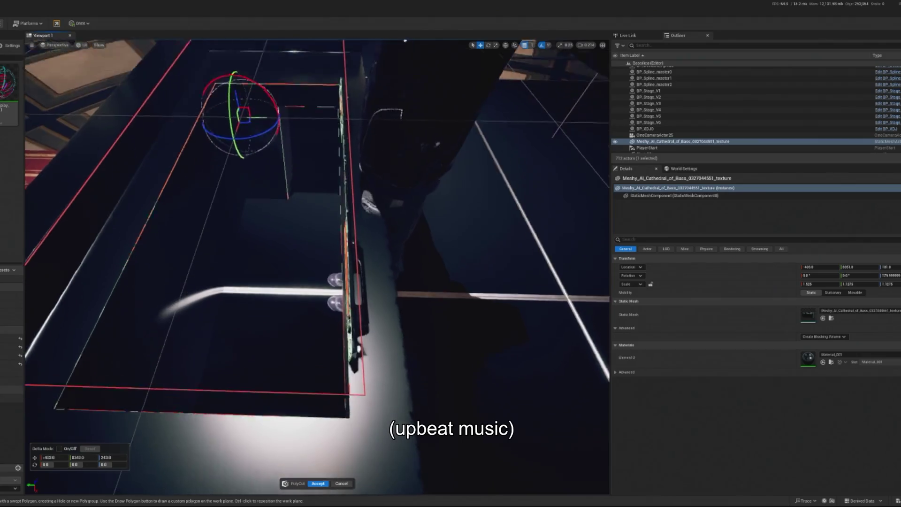
scroll(317, 267, up, 1)
- Set the cut box Y position to 8341, then 8335, and toggle Delta Mode
click(83, 457)
text(8341)
key(Return)
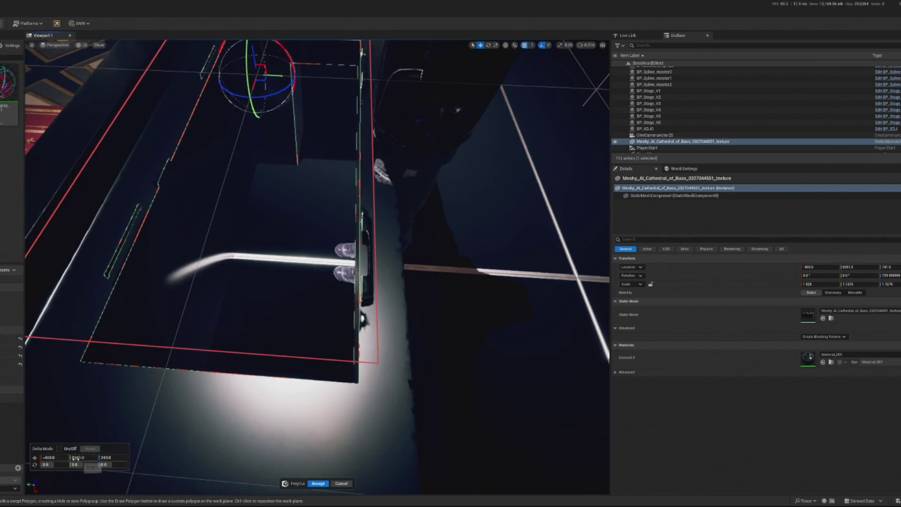
click(77, 457)
text(8335)
key(Return)
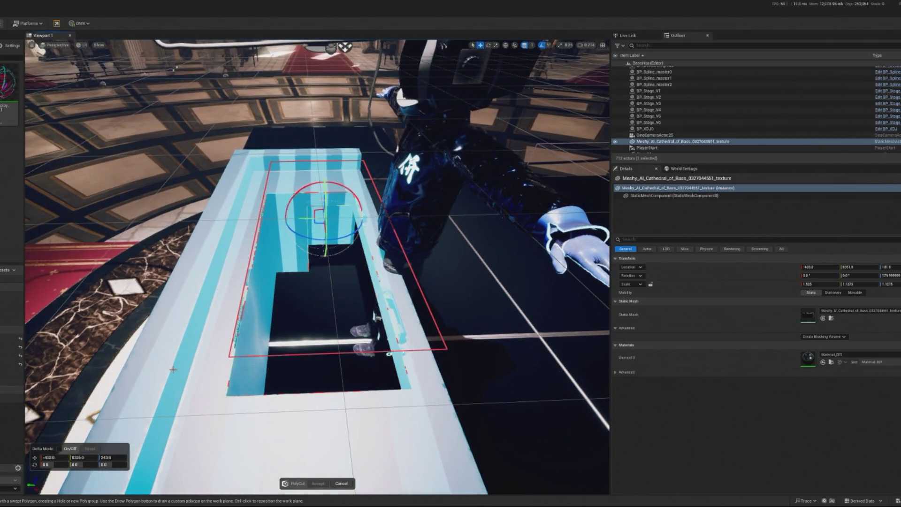
click(68, 449)
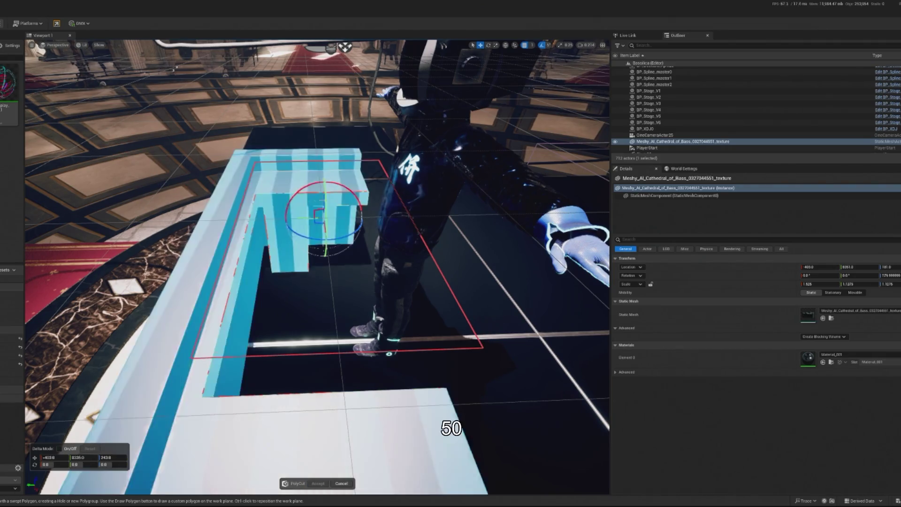
click(437, 459)
- Accept the PolyCut to punch the opening into the stage mesh
drag(438, 459, 418, 178)
scroll(317, 267, down, 3)
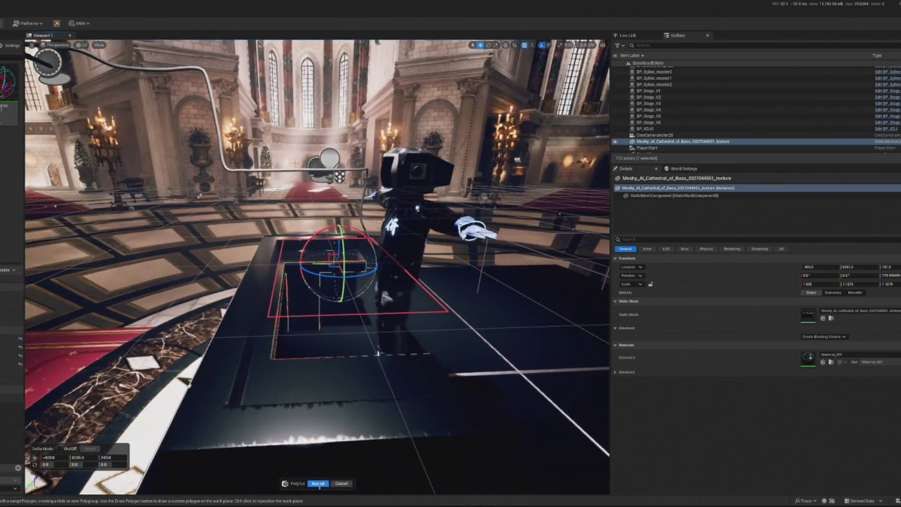
click(319, 484)
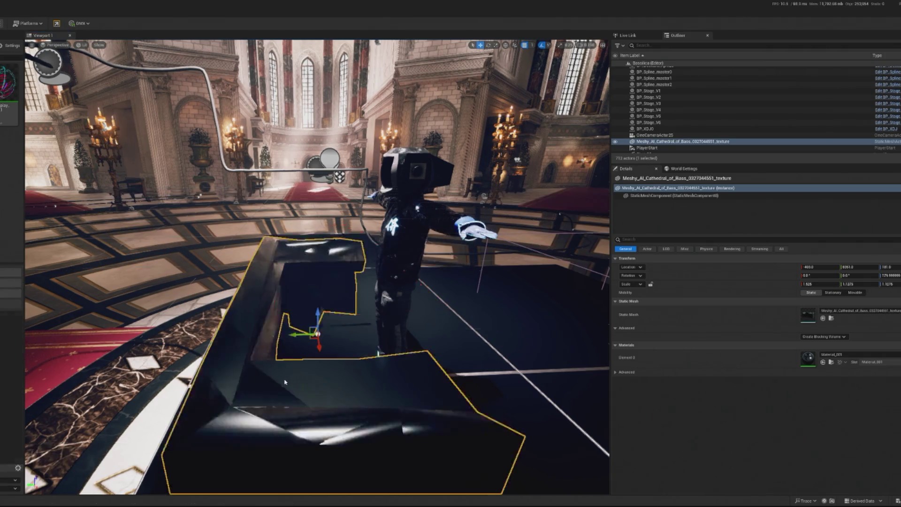
- Select BP_Deckard_April25 and frame the character closely with F
click(289, 362)
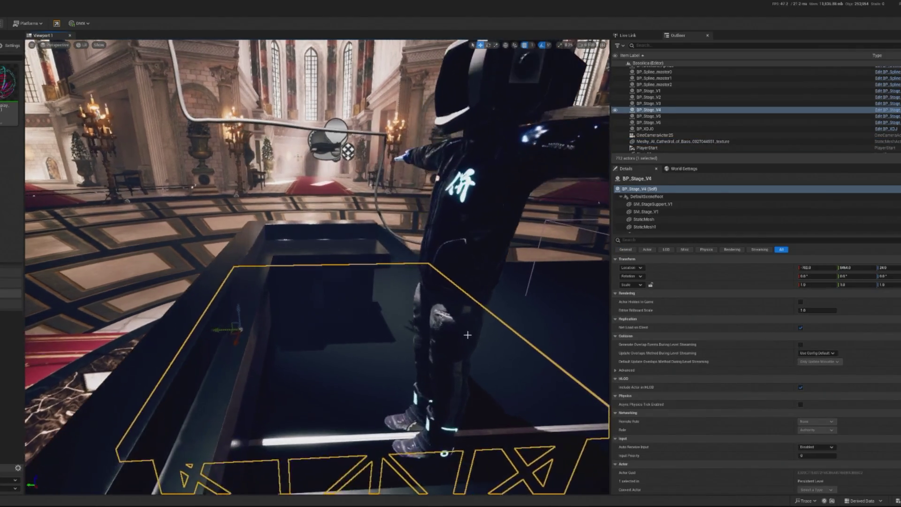
click(385, 282)
key(f)
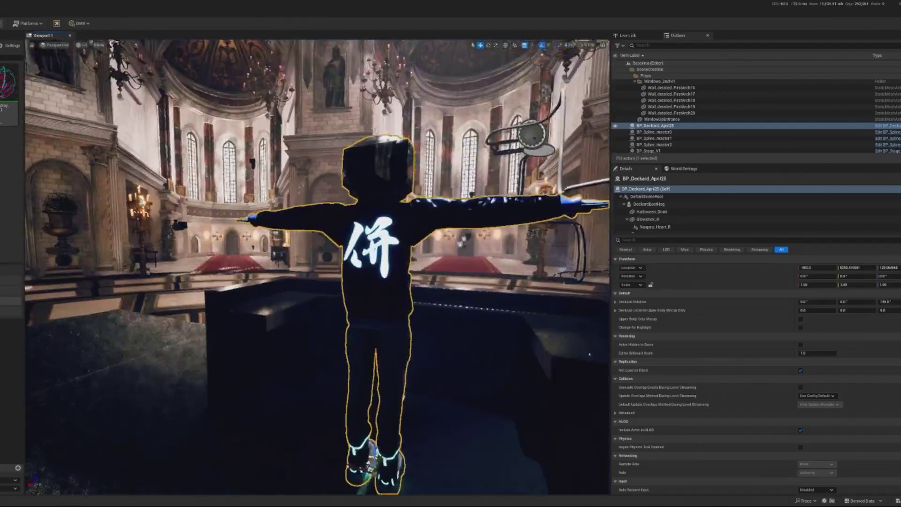
key(f)
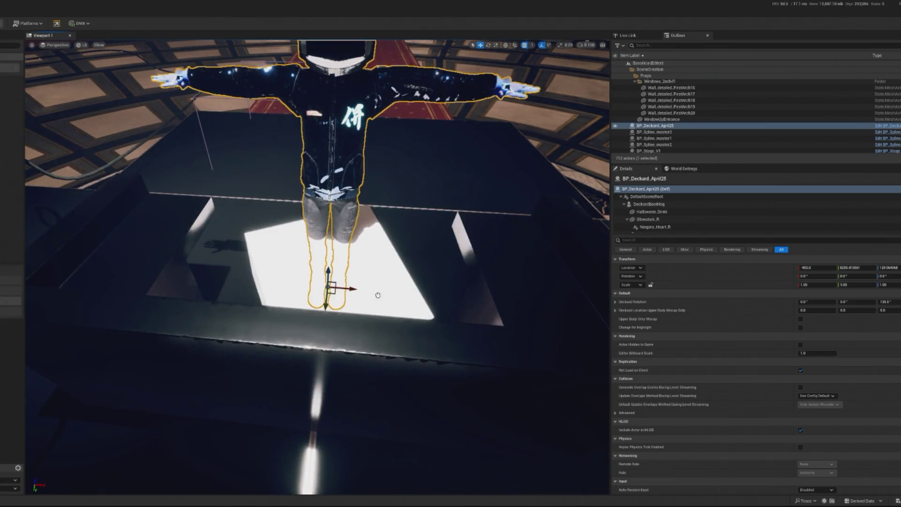
- Assign Material_001 from the stage mesh to Cube60's Element 0 slot
click(378, 295)
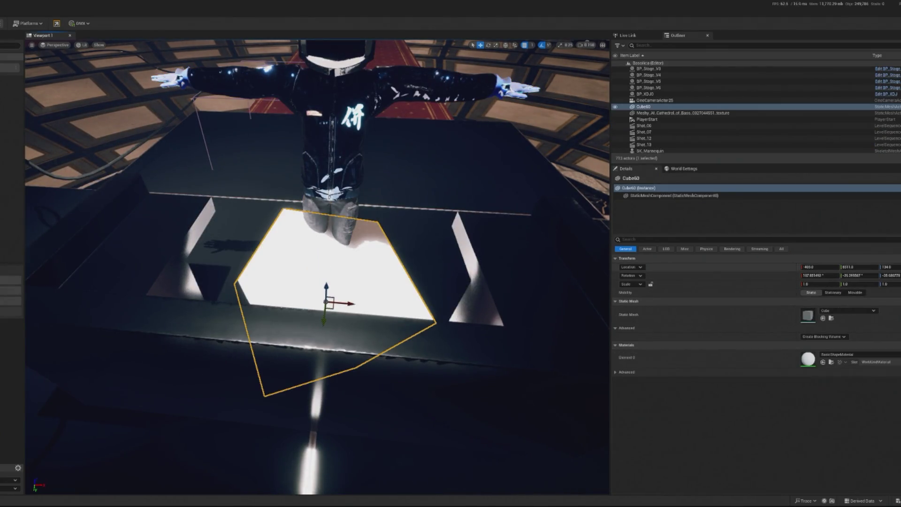
click(667, 113)
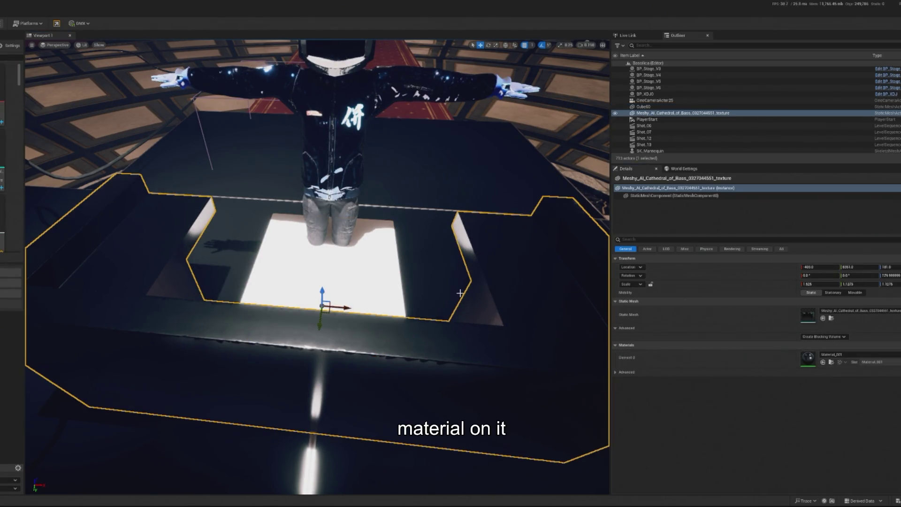
key(ctrl+z)
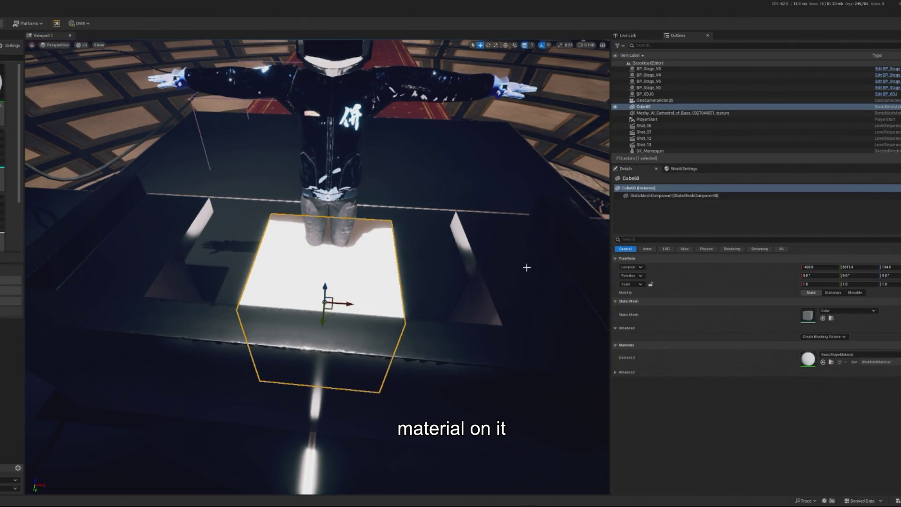
key(ctrl+y)
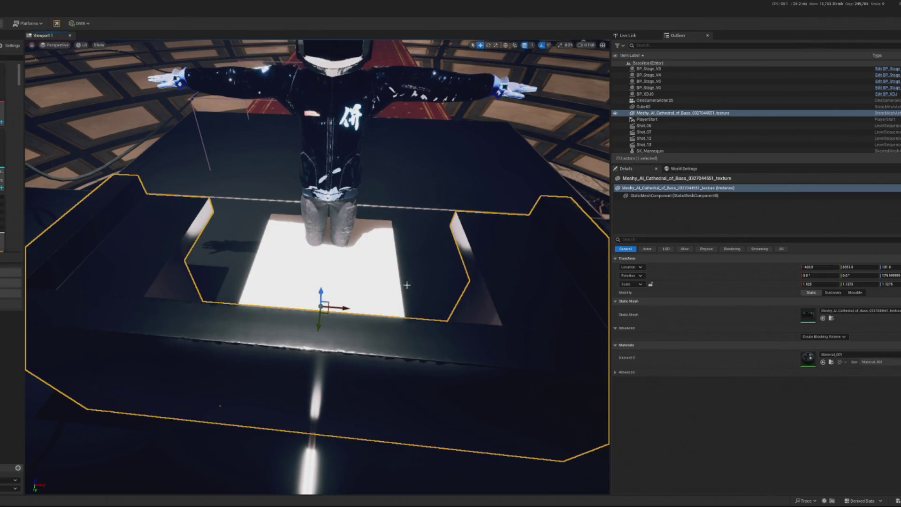
key(ctrl+z)
click(823, 363)
mouse_move(291, 324)
mouse_down()
mouse_move(338, 324)
mouse_move(332, 257)
mouse_move(337, 305)
mouse_move(336, 277)
mouse_up()
- Move Cube60 upward and further left along X
key(e)
key(r)
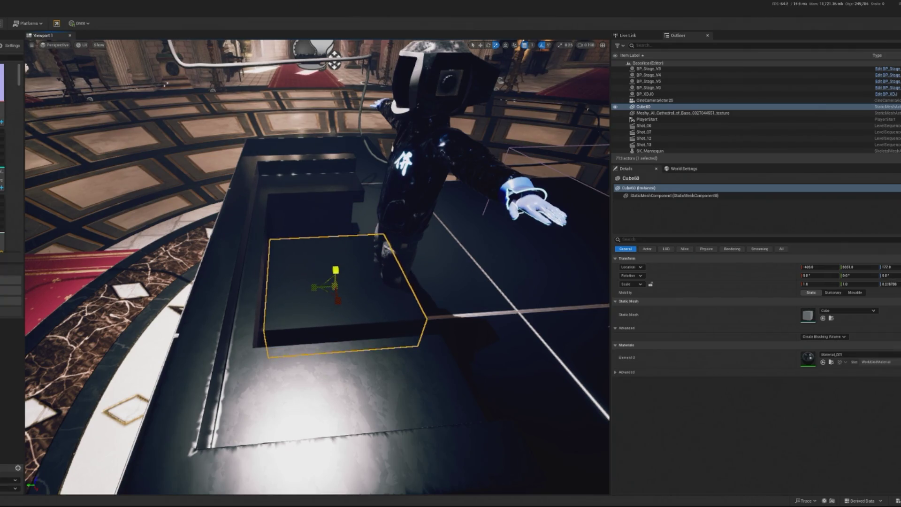
scroll(336, 277, up, 5)
scroll(348, 305, up, 3)
key(w)
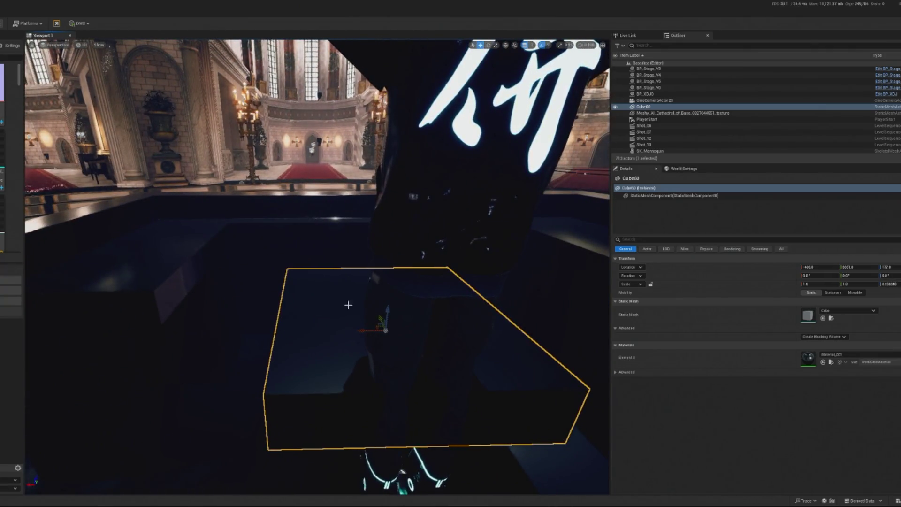
mouse_move(388, 311)
mouse_down()
mouse_move(372, 246)
mouse_move(366, 268)
mouse_move(263, 262)
mouse_move(427, 285)
mouse_move(387, 282)
mouse_move(322, 299)
mouse_move(376, 285)
mouse_move(458, 358)
mouse_up()
drag(418, 322, 324, 316)
key(r)
mouse_move(378, 315)
mouse_down()
mouse_move(398, 192)
mouse_move(389, 263)
mouse_move(377, 274)
mouse_up()
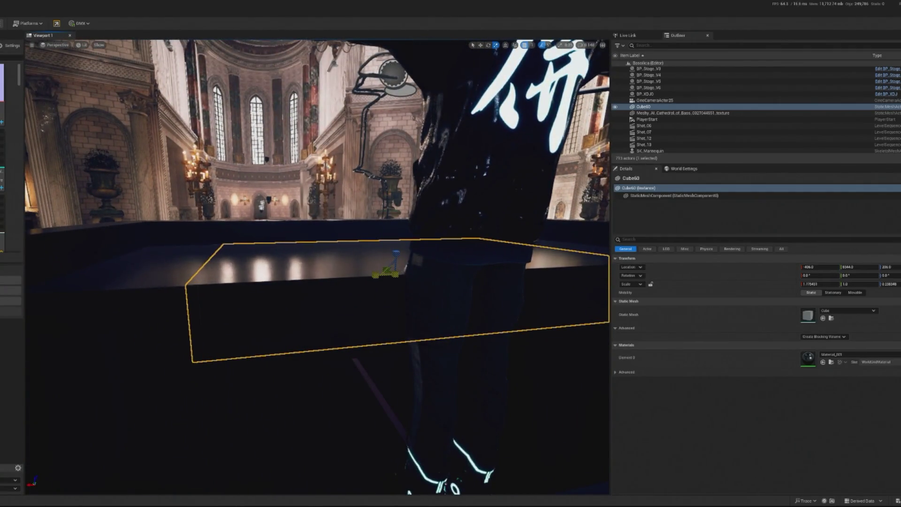
- Flatten Cube60 into a thinner slab and lower it slightly
click(358, 416)
scroll(365, 417, down, 3)
mouse_move(365, 418)
mouse_down()
mouse_move(376, 413)
mouse_move(341, 412)
mouse_move(376, 301)
mouse_up()
click(376, 301)
click(381, 289)
click(387, 274)
mouse_move(303, 251)
mouse_down()
mouse_move(301, 261)
mouse_move(300, 243)
mouse_up()
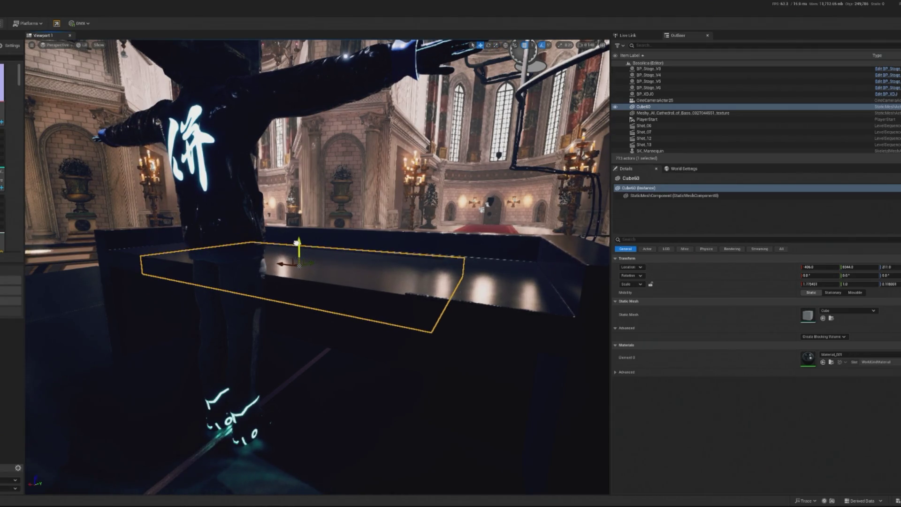
drag(279, 241, 272, 242)
- Set Cube60's Location Z to 212 and frame the stage in view
click(889, 267)
text(2)
key(Return)
click(397, 376)
key(f)
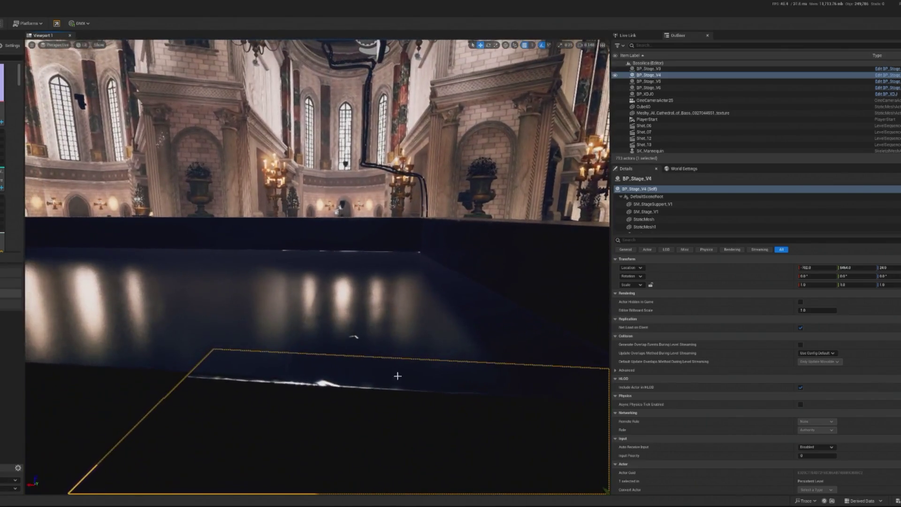
click(398, 376)
key(f)
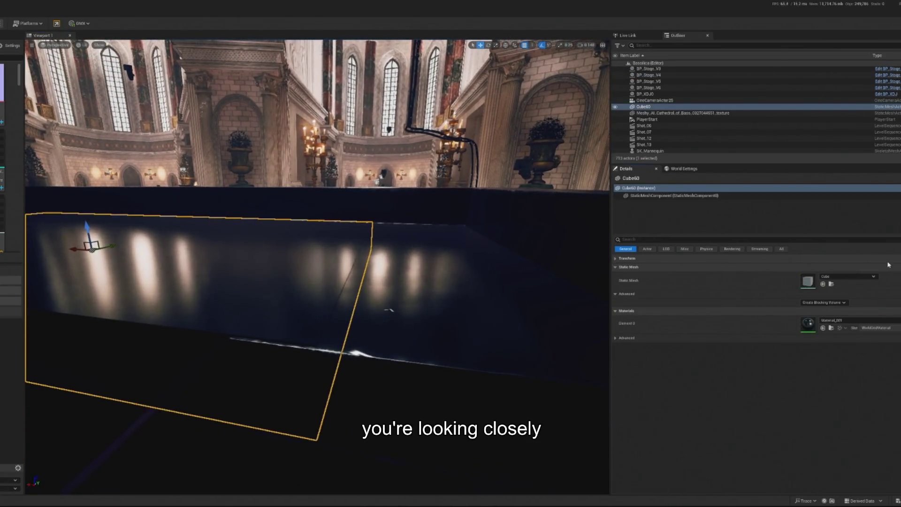
click(394, 269)
key(f)
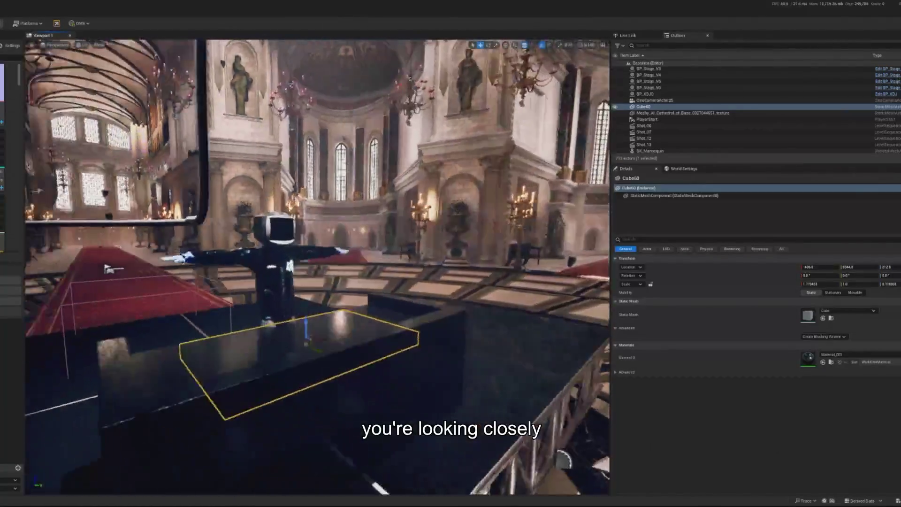
scroll(371, 416, up, 10)
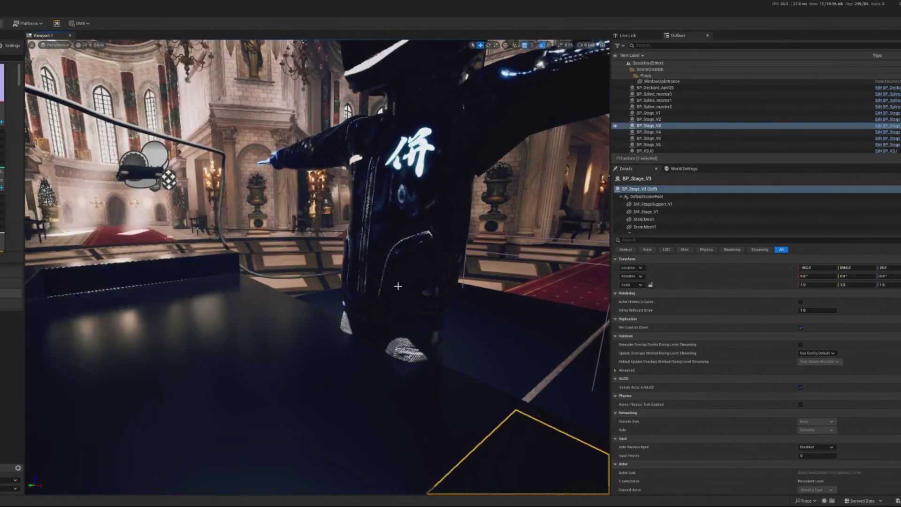
- Shift the DJ character sideways along Y and set Cube60's height to 211.5
click(287, 279)
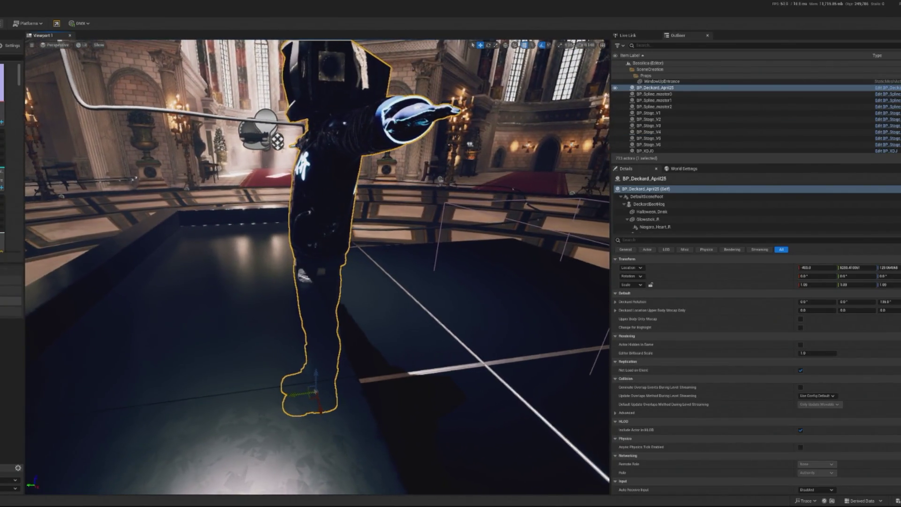
drag(283, 399, 327, 395)
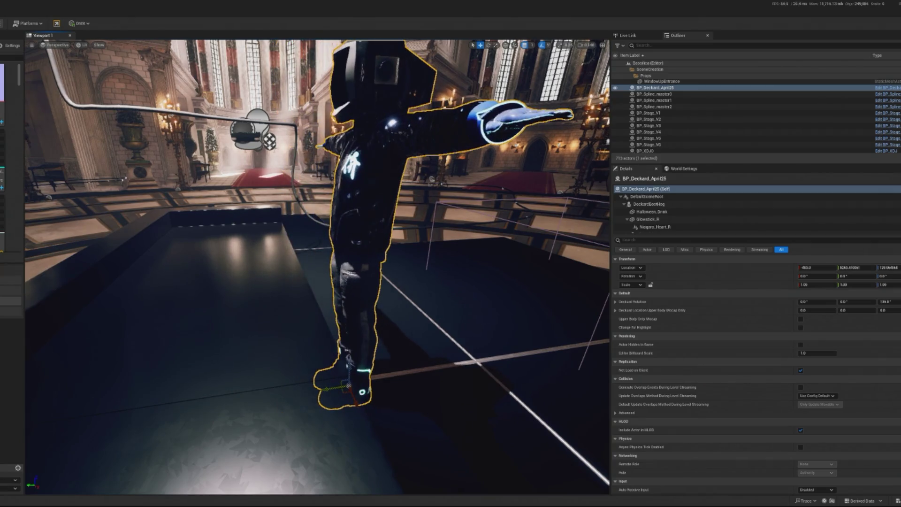
click(329, 395)
click(888, 267)
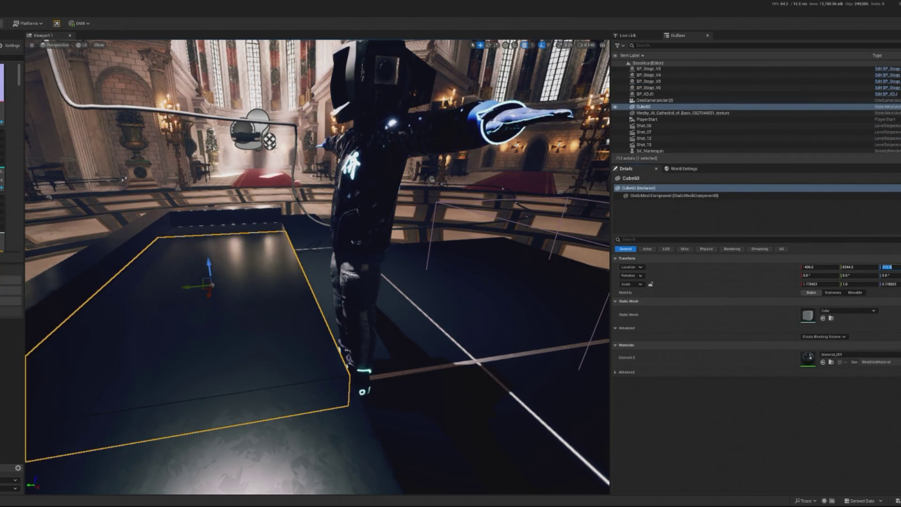
key(Return)
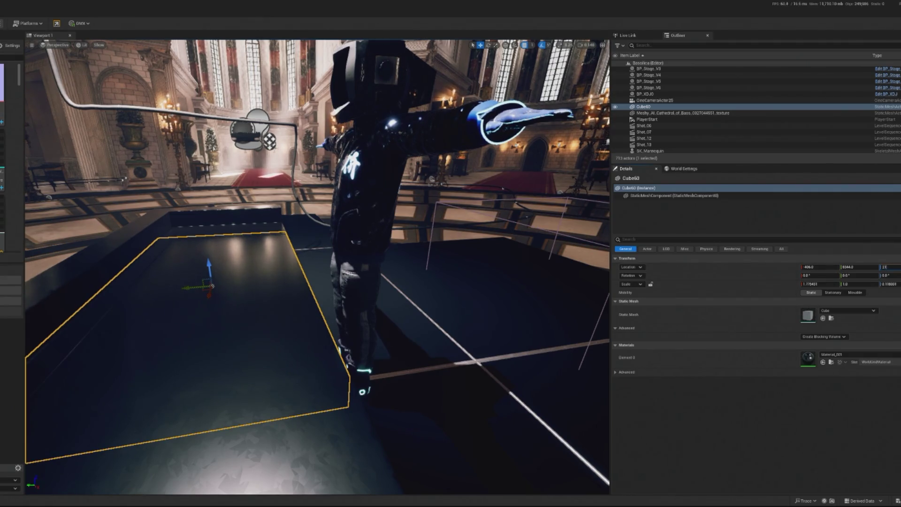
key(Return)
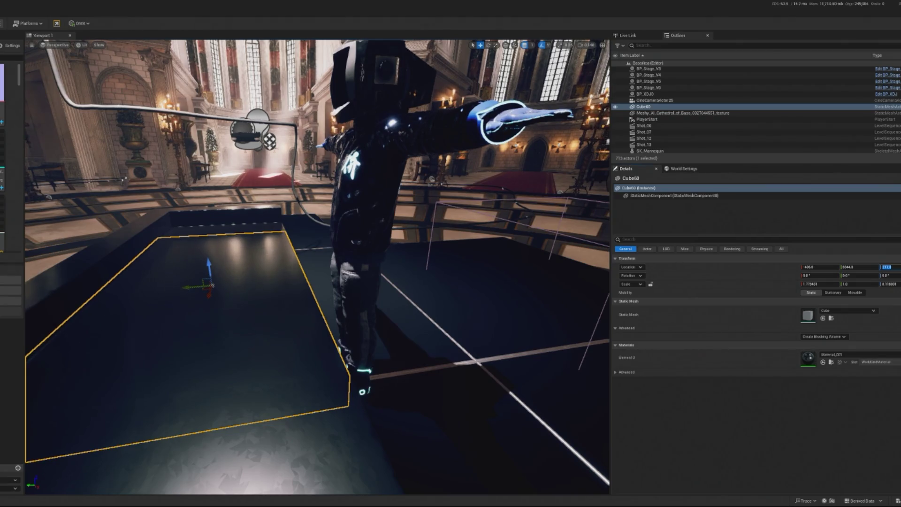
key(w)
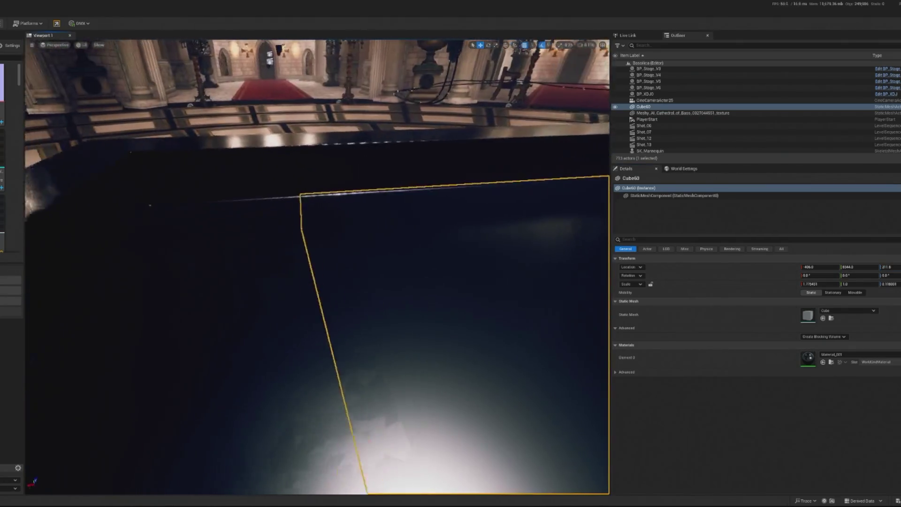
- Widen Cube60 toward the left with the scale gizmo
click(513, 310)
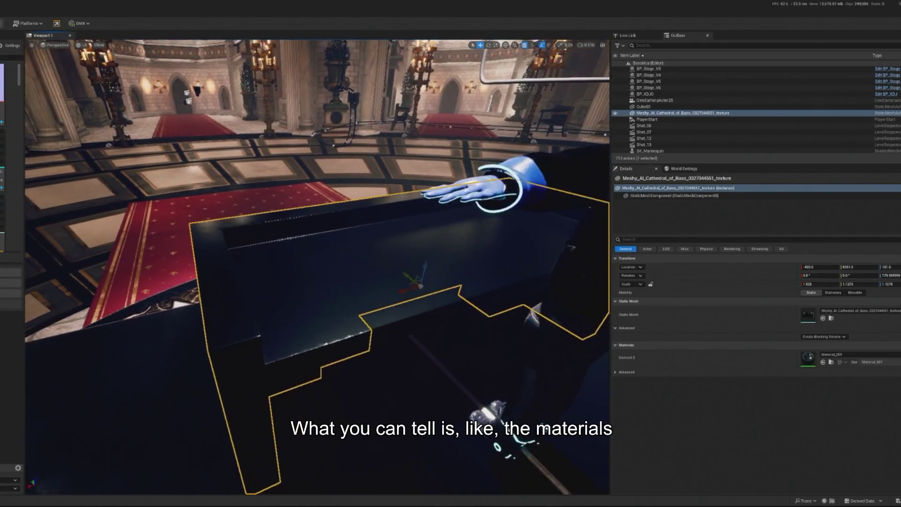
click(462, 242)
key(e)
key(r)
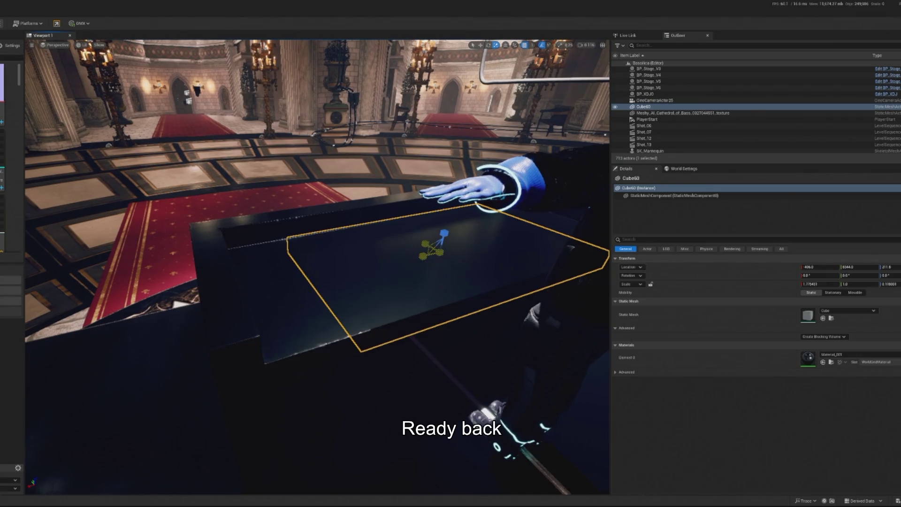
drag(431, 249, 423, 263)
key(ctrl+z)
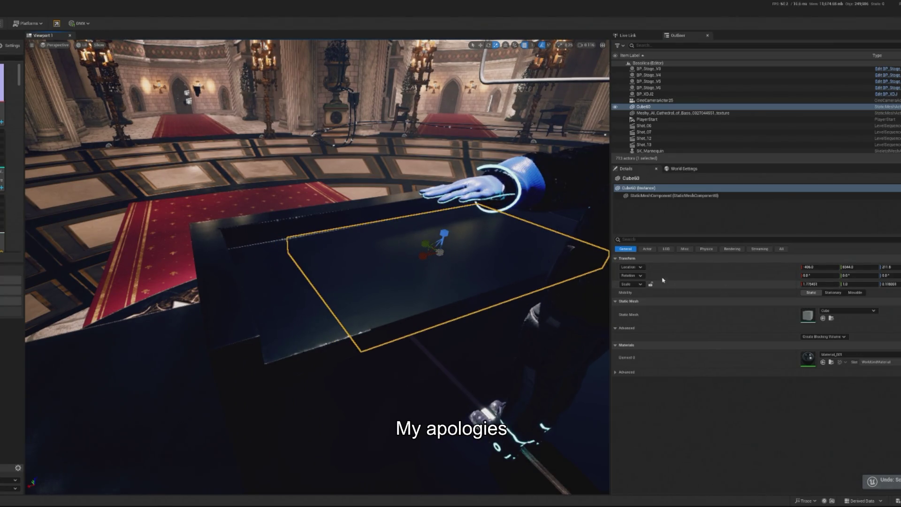
drag(420, 257, 382, 261)
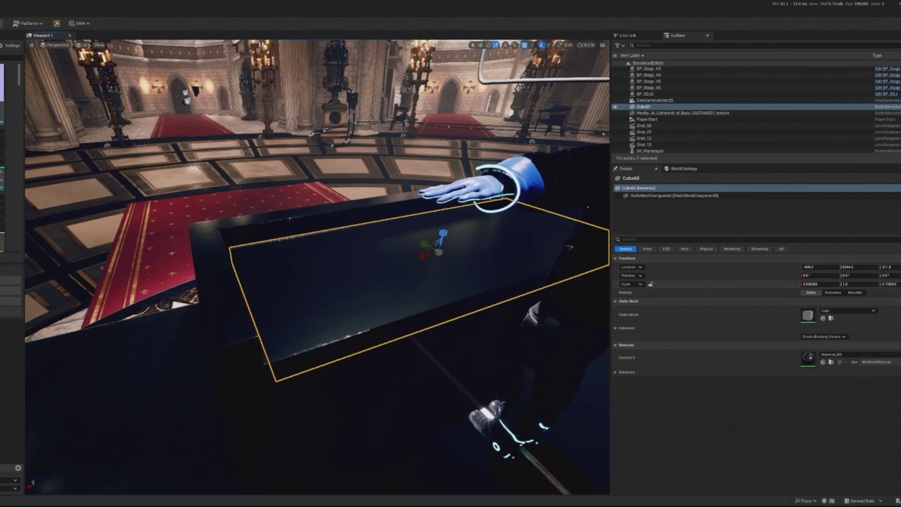
- Set the box's Location Z back to 212.0
click(887, 266)
text(2)
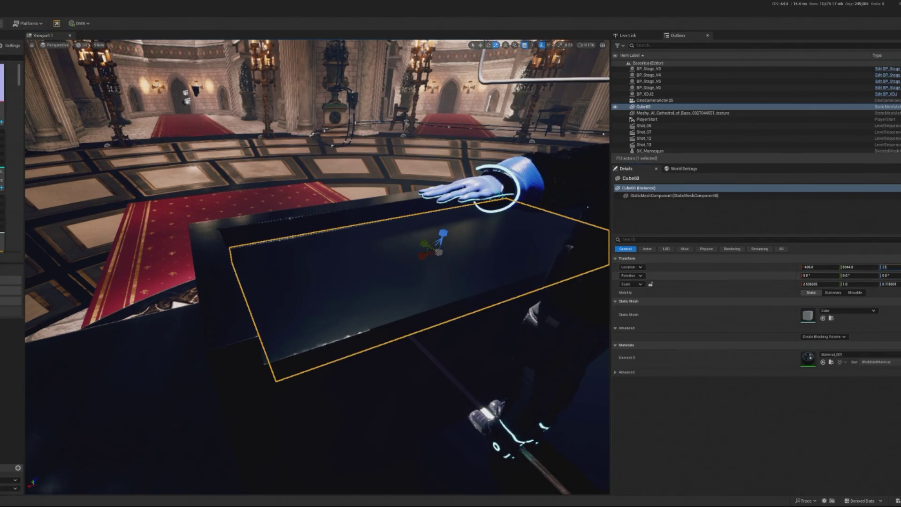
text(2)
key(Return)
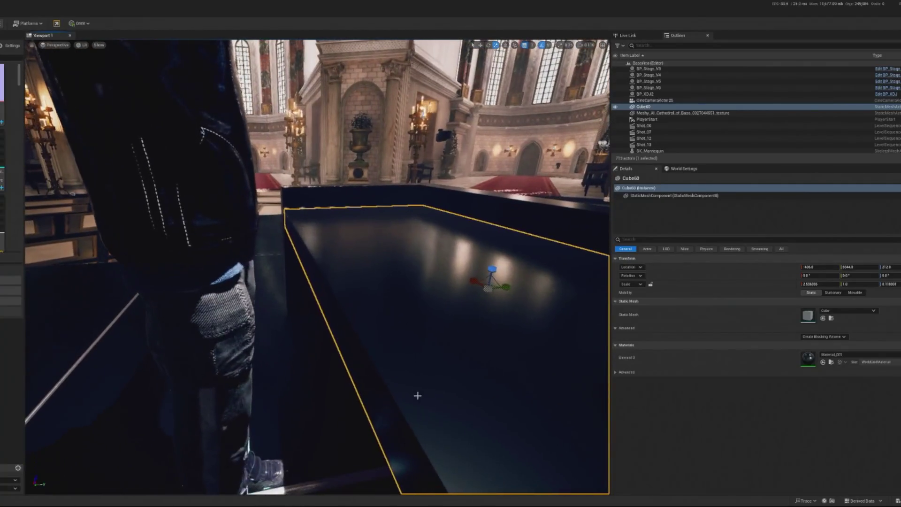
click(417, 396)
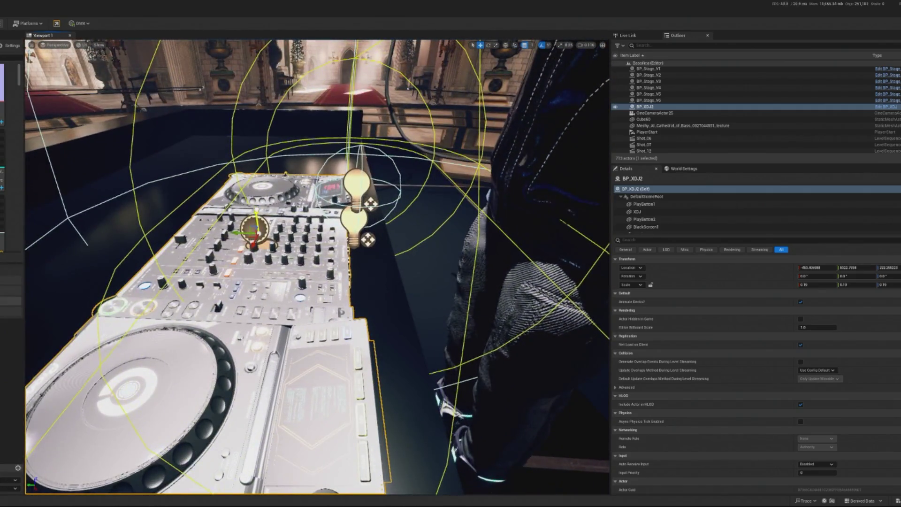
- Rotate the BP_XDJ2 deck about 175° on Z and nudge it slightly along Y
key(e)
drag(244, 209, 319, 213)
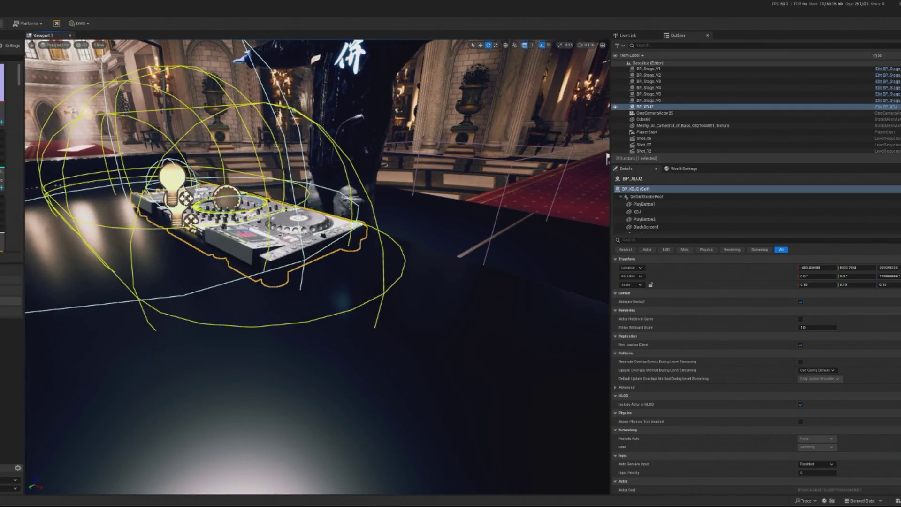
key(w)
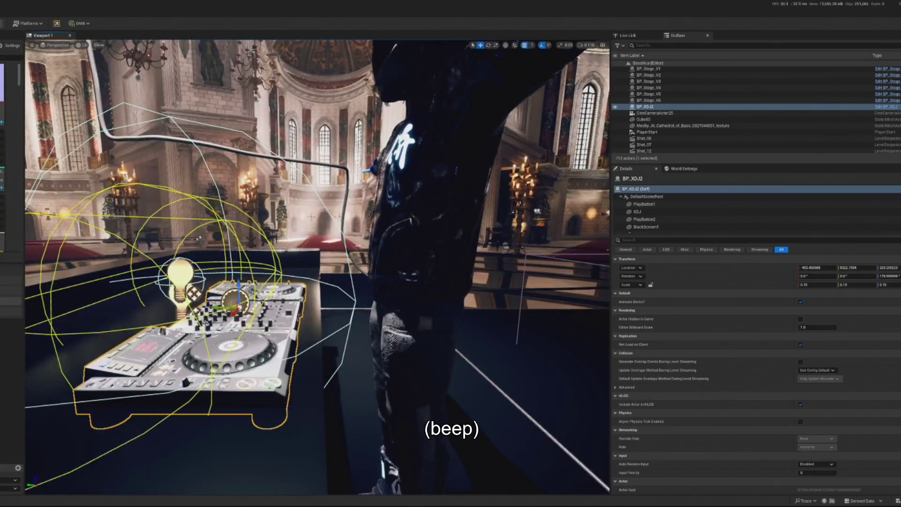
drag(221, 307, 242, 309)
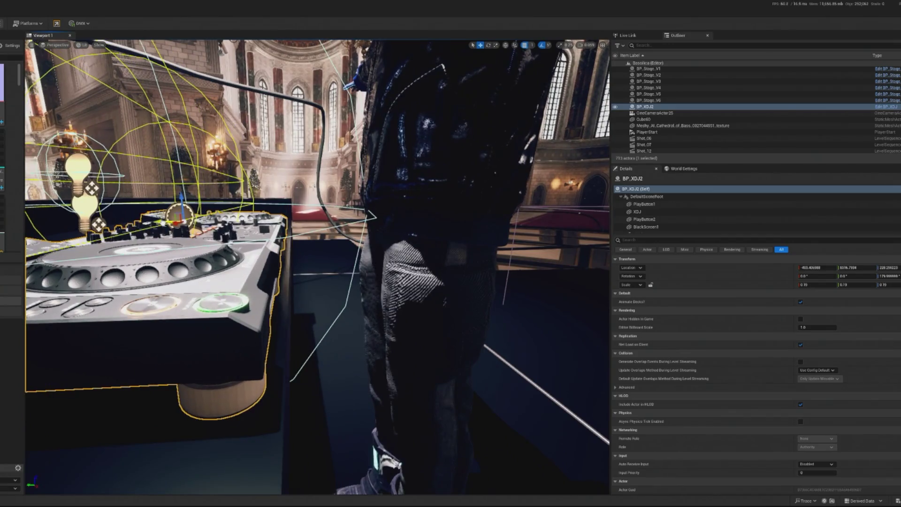
key(f)
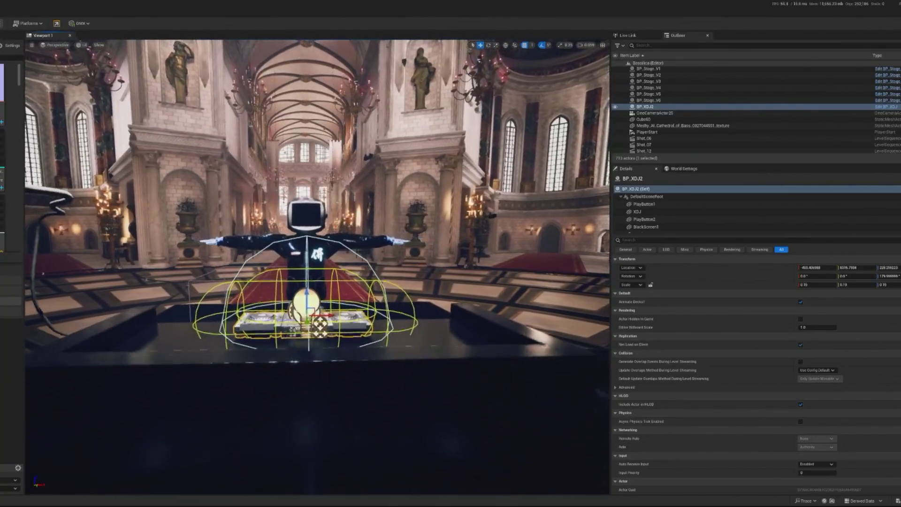
click(241, 467)
key(f)
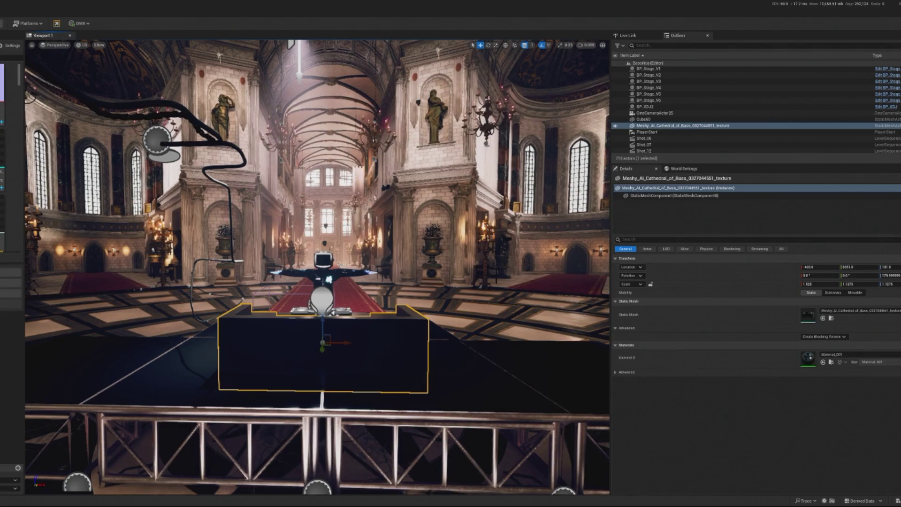
- Select the three cable splines and rotate them about 95° on Z
click(653, 131)
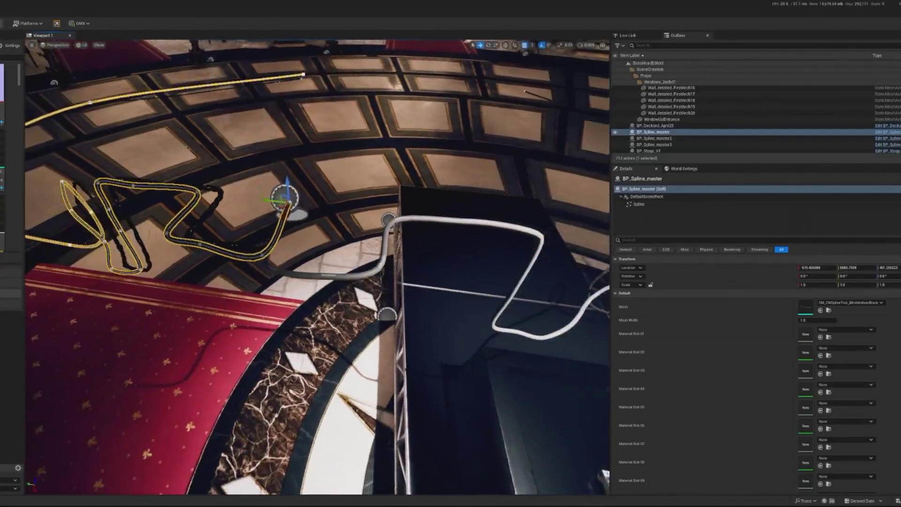
click(294, 223)
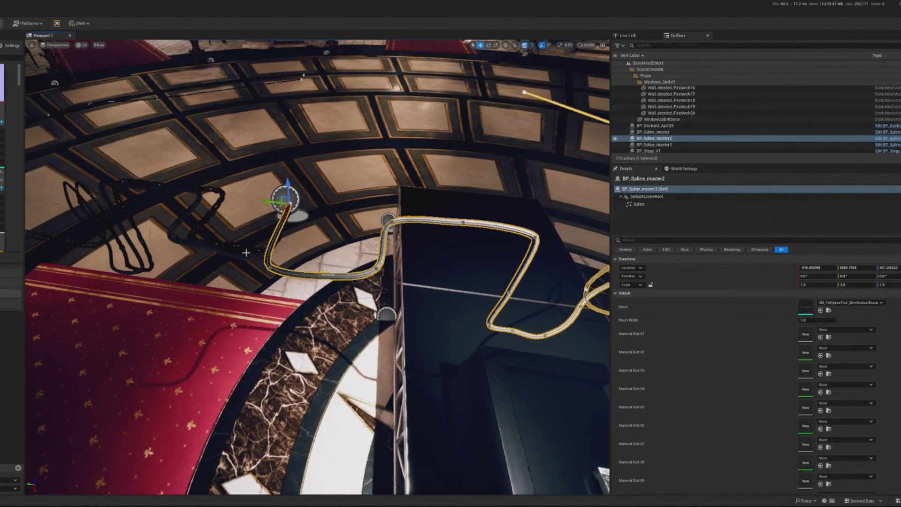
click(246, 253)
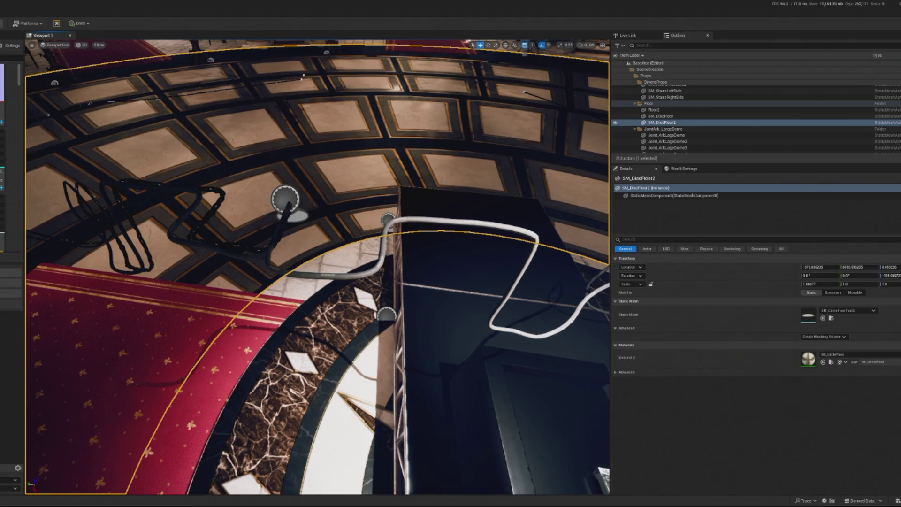
click(252, 252)
ctrl+click(246, 258)
ctrl+click(319, 277)
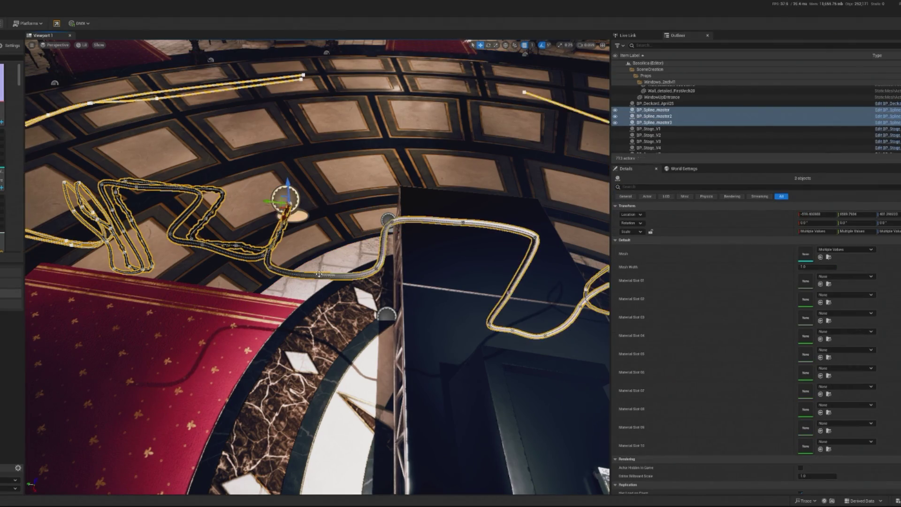
key(e)
mouse_move(313, 217)
mouse_down()
mouse_move(276, 228)
mouse_move(235, 282)
mouse_up()
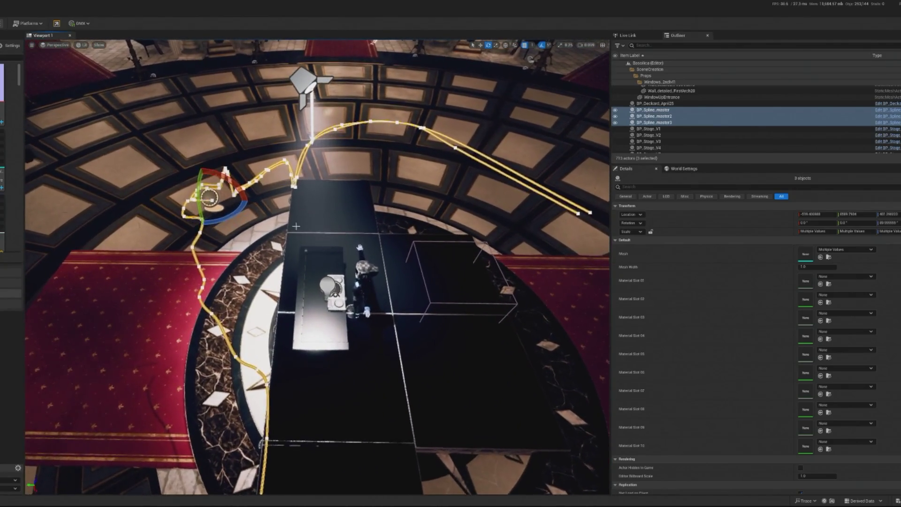
- Switch the viewport to Unlit and move the cables right and down onto the stage top
key(w)
drag(206, 200, 322, 201)
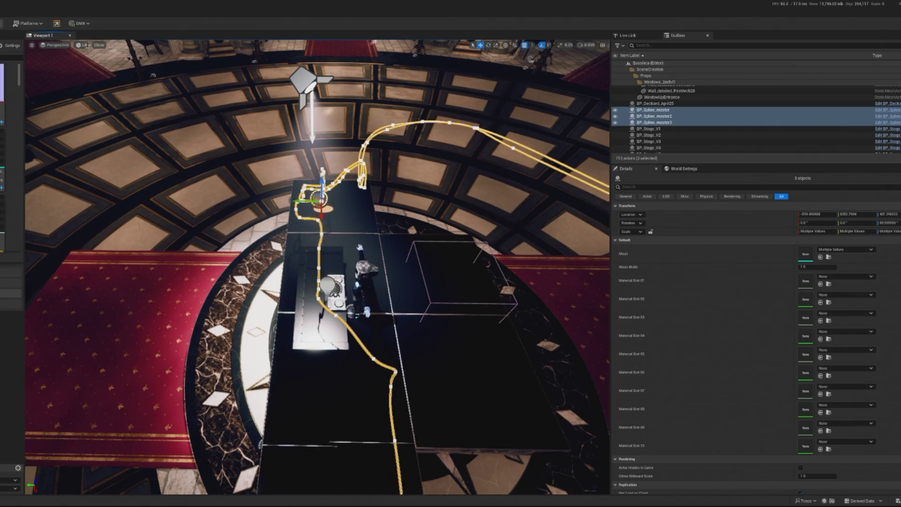
click(83, 45)
click(100, 78)
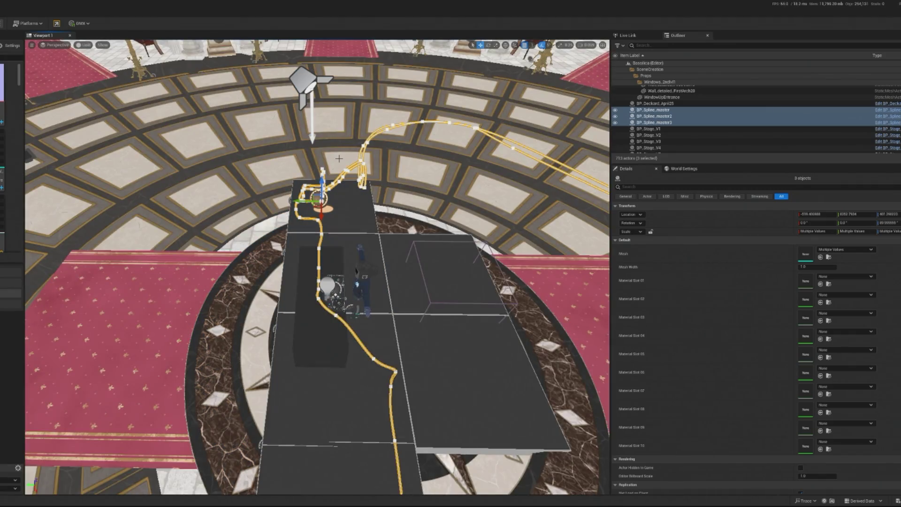
mouse_move(323, 179)
mouse_down()
mouse_move(322, 215)
mouse_move(343, 269)
mouse_move(308, 248)
mouse_move(310, 172)
mouse_move(321, 153)
mouse_up()
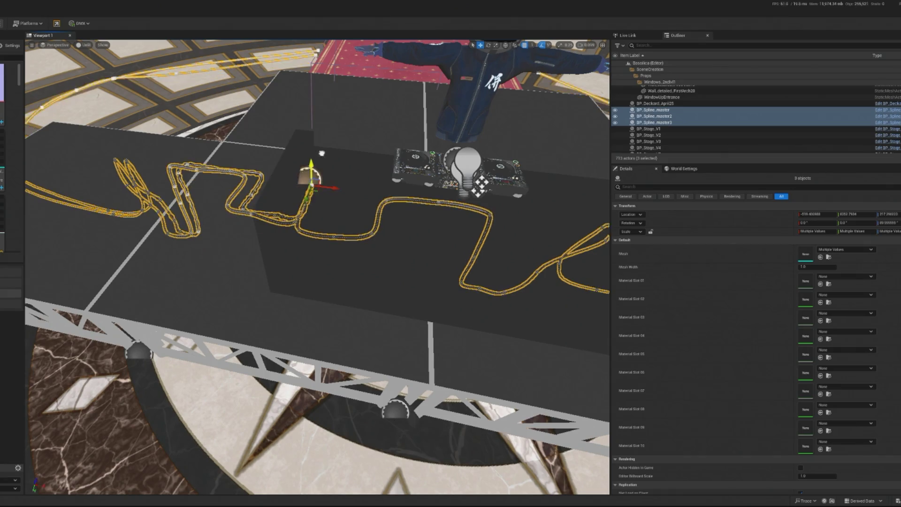
click(346, 195)
key(f)
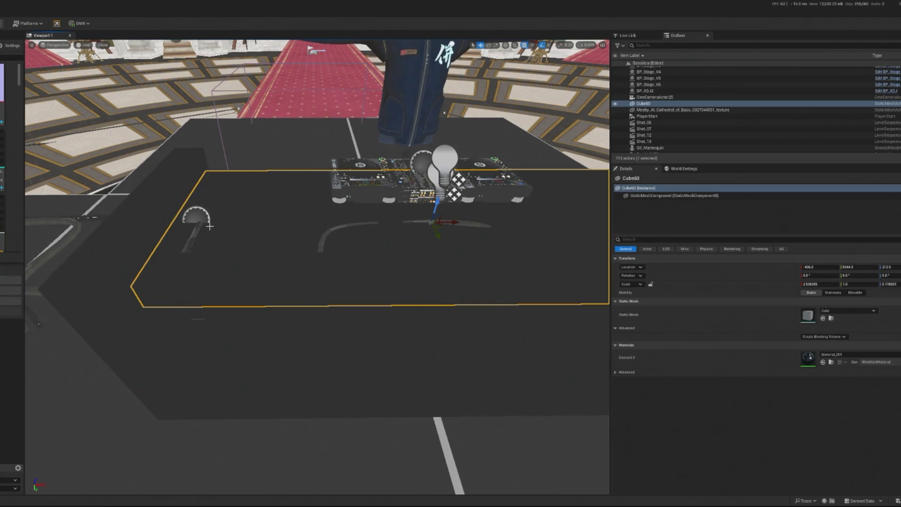
click(196, 237)
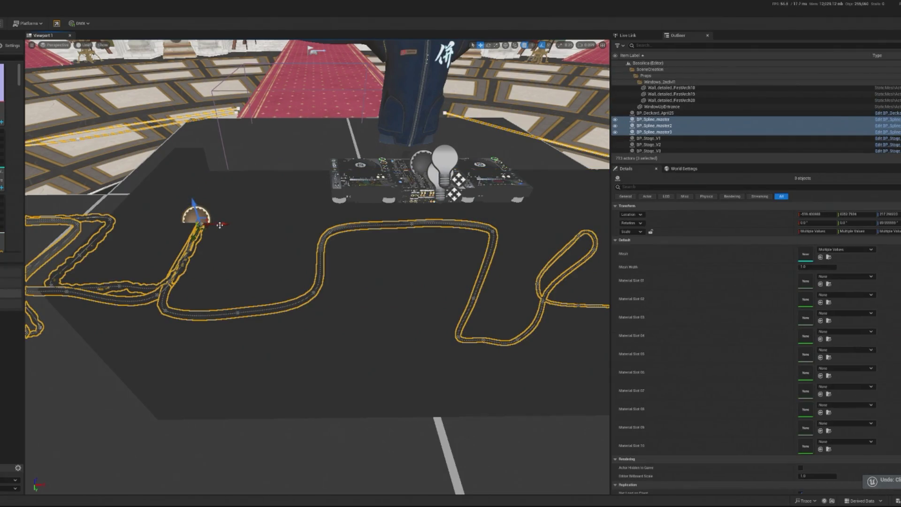
drag(218, 224, 450, 223)
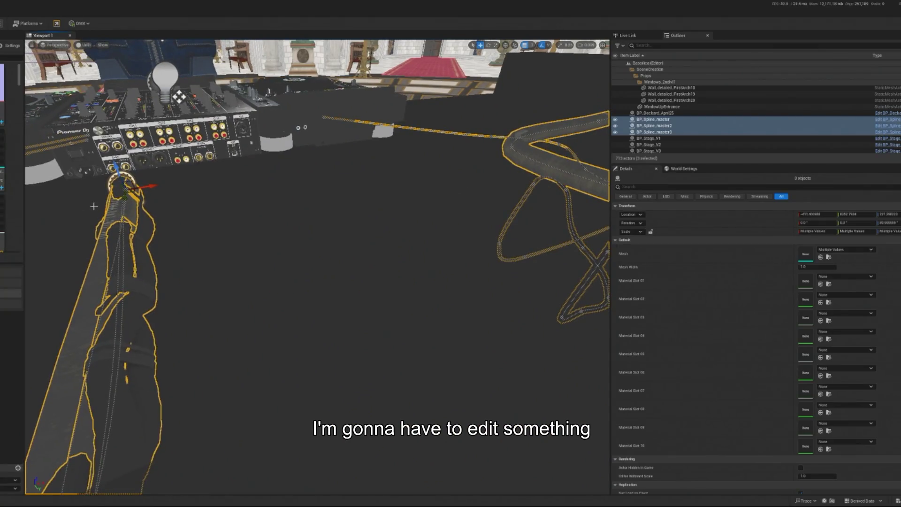
- Nudge the left cable sideways and seat the thick cable's end in the mixer's rear socket
click(329, 305)
click(118, 299)
drag(147, 188, 90, 190)
click(138, 241)
key(f)
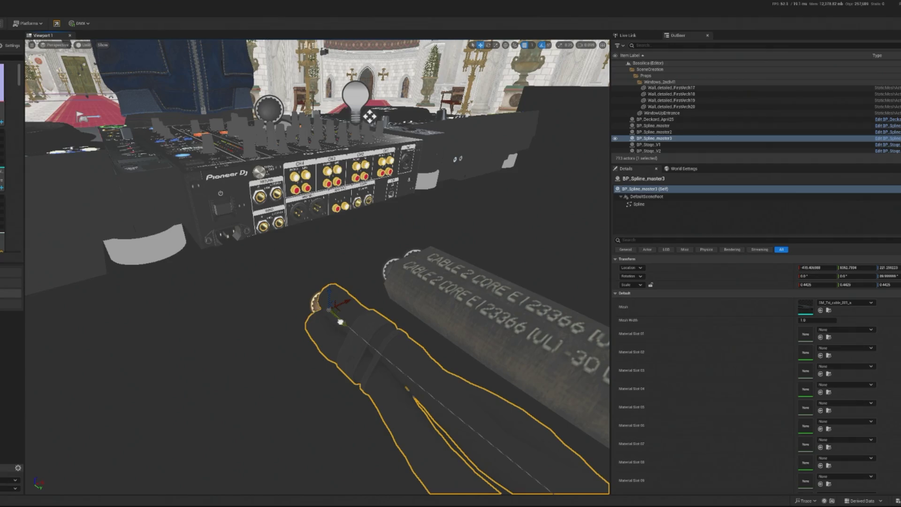
mouse_move(340, 322)
mouse_down()
mouse_move(296, 298)
mouse_move(241, 224)
mouse_up()
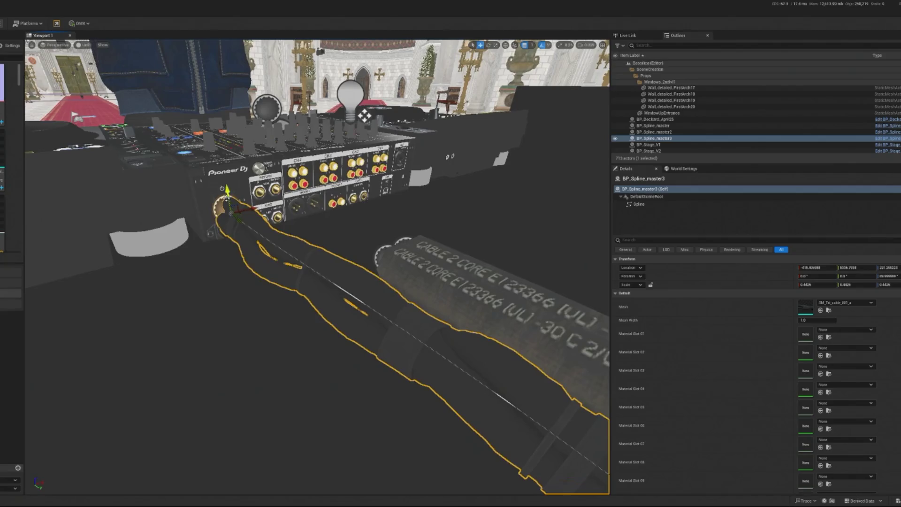
drag(227, 189, 231, 208)
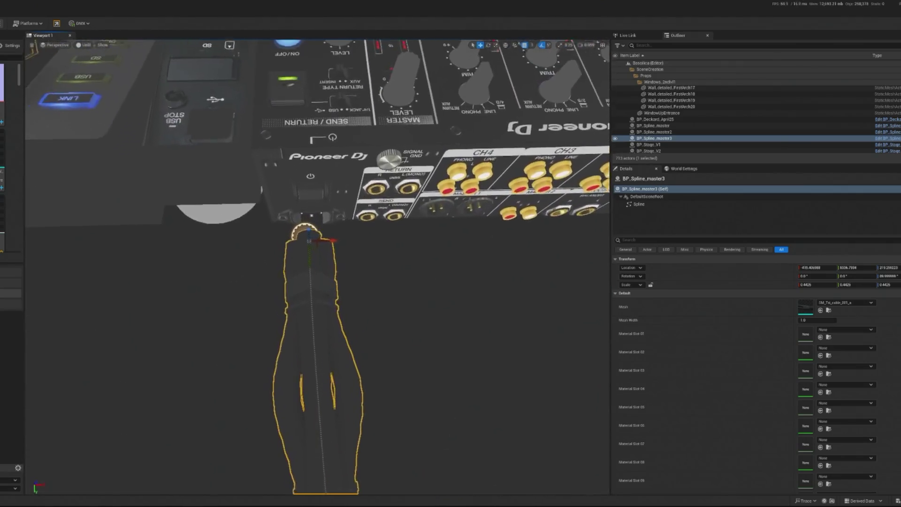
- With 2.812° rotation snap, turn the thick cable to about 92° and pull its top end down
key(e)
drag(332, 240, 346, 241)
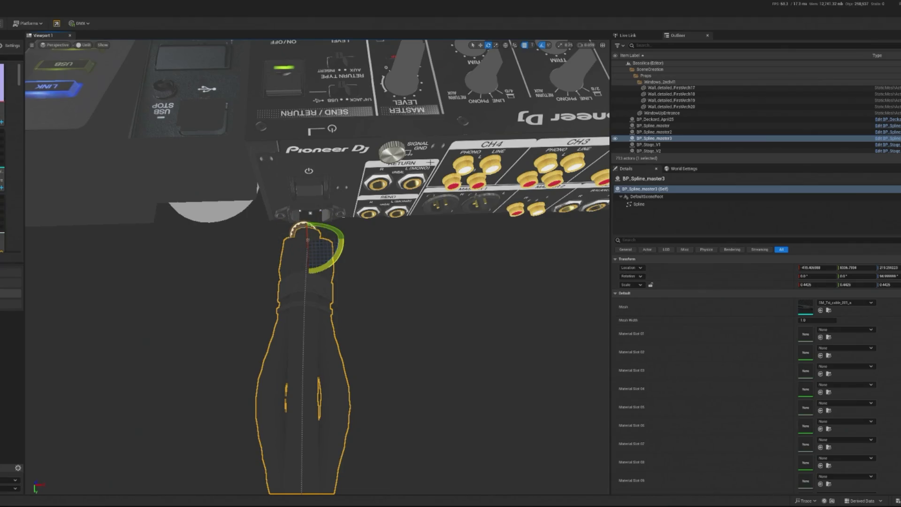
click(549, 45)
click(612, 62)
mouse_move(346, 253)
mouse_down()
mouse_move(346, 238)
mouse_move(307, 249)
mouse_move(332, 100)
mouse_move(332, 129)
mouse_move(327, 47)
mouse_up()
key(w)
drag(304, 133, 304, 139)
mouse_move(324, 278)
mouse_down()
mouse_move(310, 213)
mouse_move(317, 256)
mouse_up()
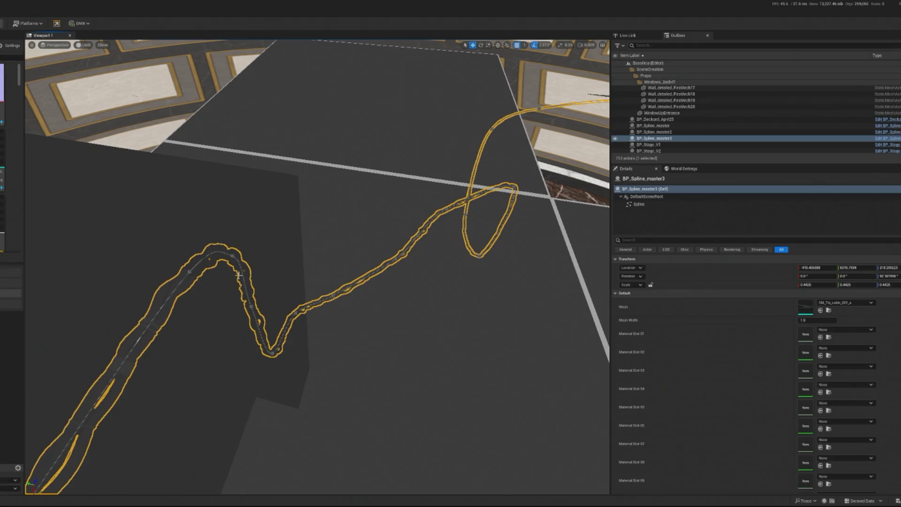
- Reshape the thick cable by moving spline points and deleting a corner point
click(189, 281)
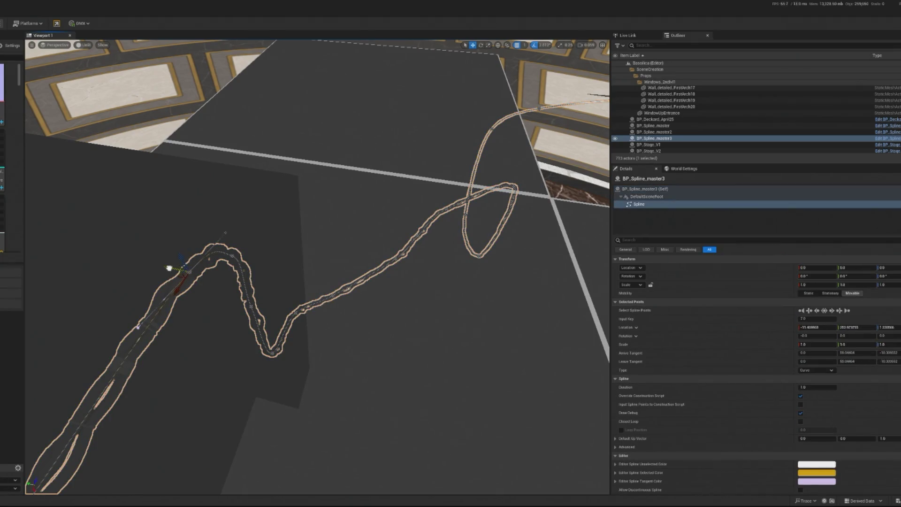
click(174, 269)
mouse_move(188, 270)
mouse_down()
mouse_move(300, 285)
mouse_move(233, 284)
mouse_move(288, 279)
mouse_up()
click(306, 224)
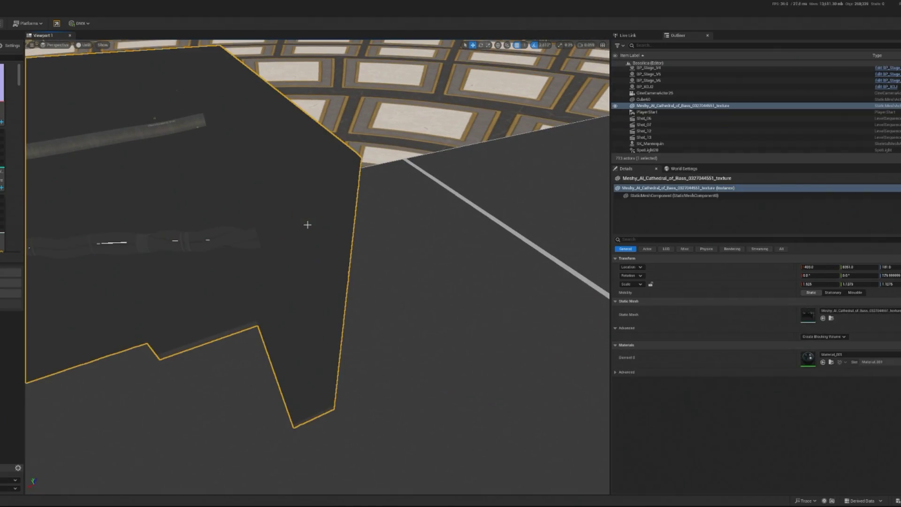
click(302, 225)
click(303, 224)
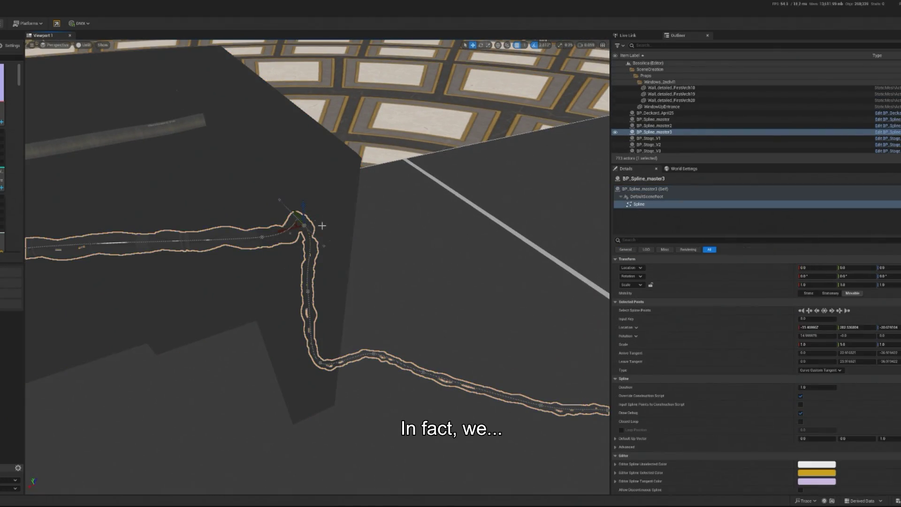
key(Delete)
drag(313, 309, 325, 307)
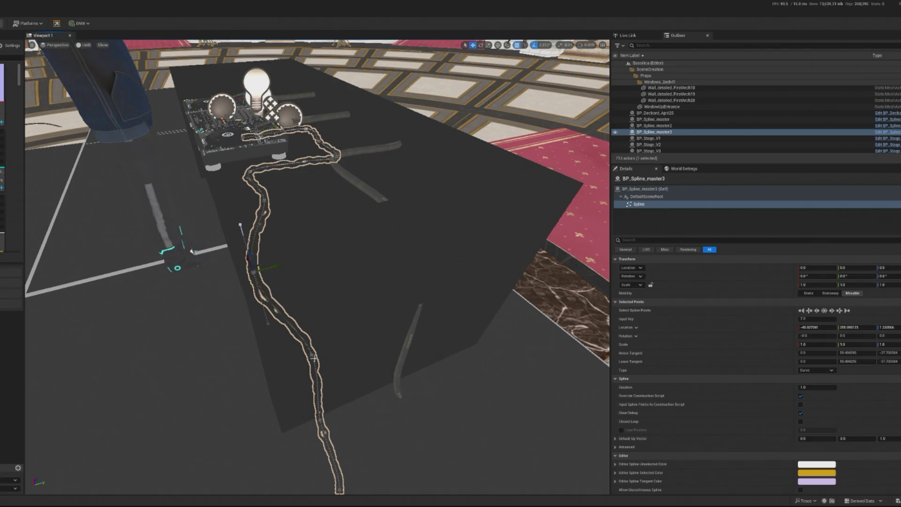
drag(324, 348, 262, 370)
- Select the chain cable spline and raise several of its points off the floor
right_click(343, 161)
click(296, 268)
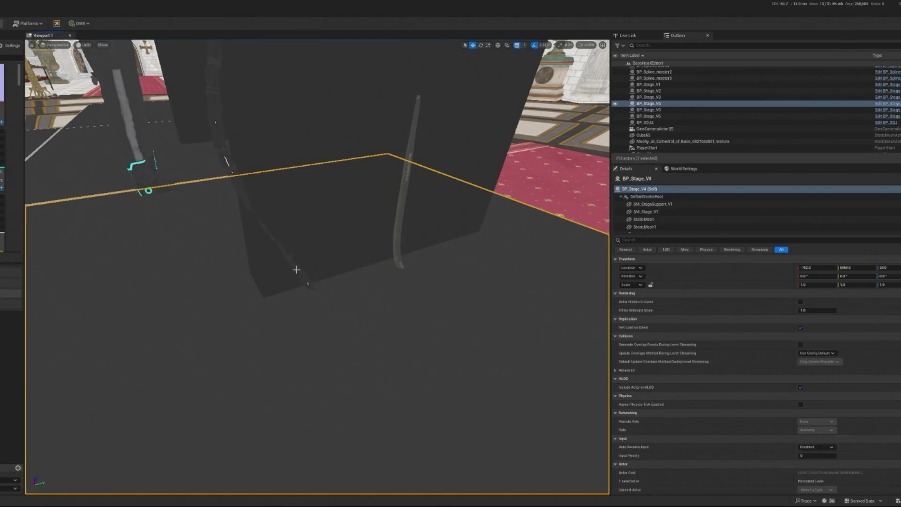
click(305, 278)
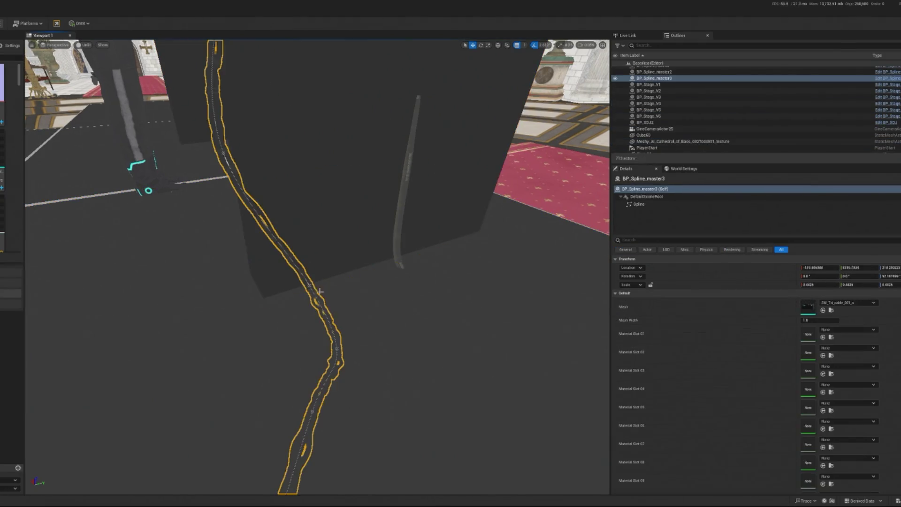
click(336, 348)
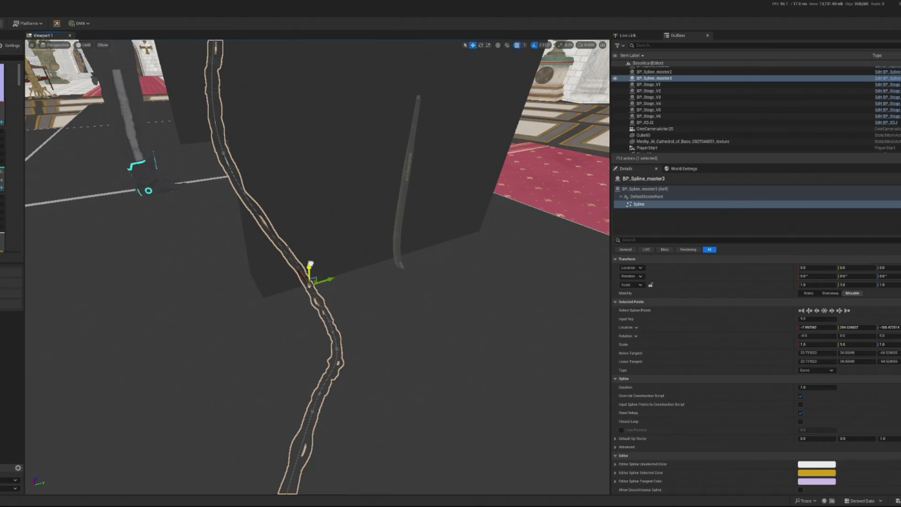
drag(311, 264, 307, 254)
drag(333, 296, 382, 395)
click(357, 354)
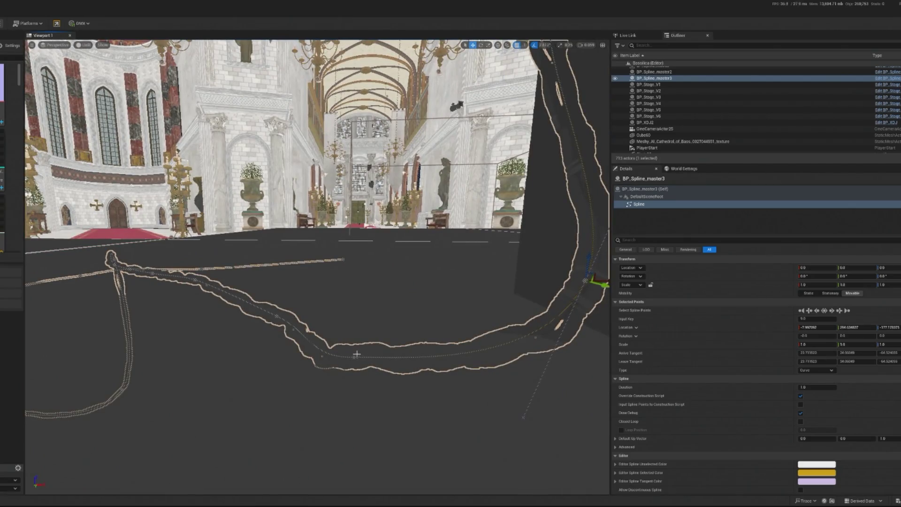
drag(356, 328, 366, 294)
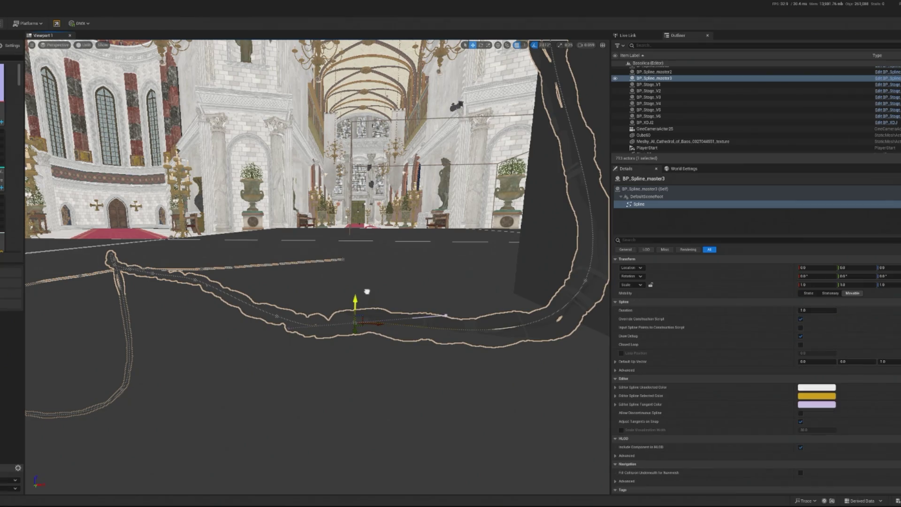
key(ctrl+y)
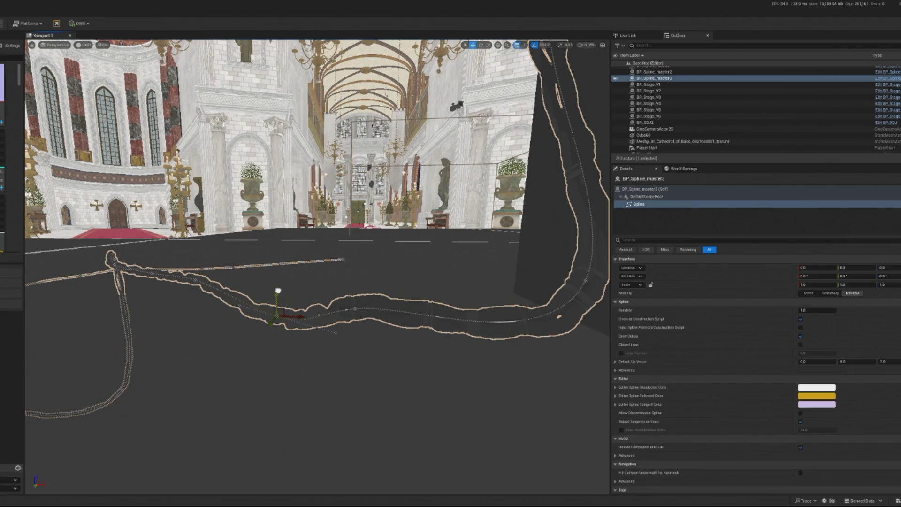
drag(277, 293, 278, 266)
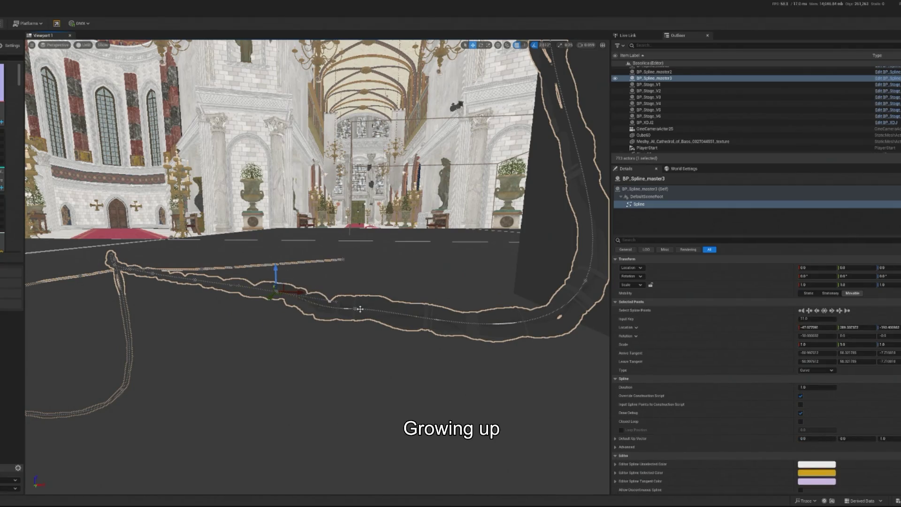
drag(357, 285, 358, 263)
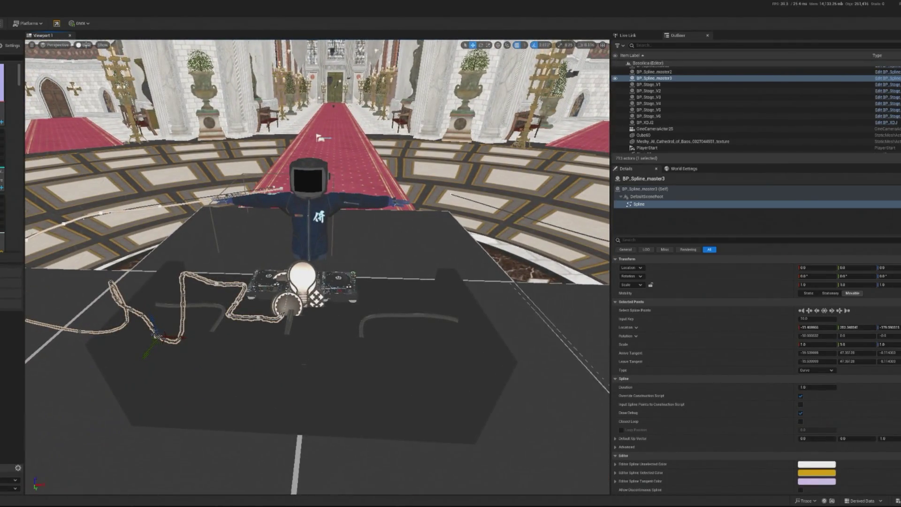
click(85, 45)
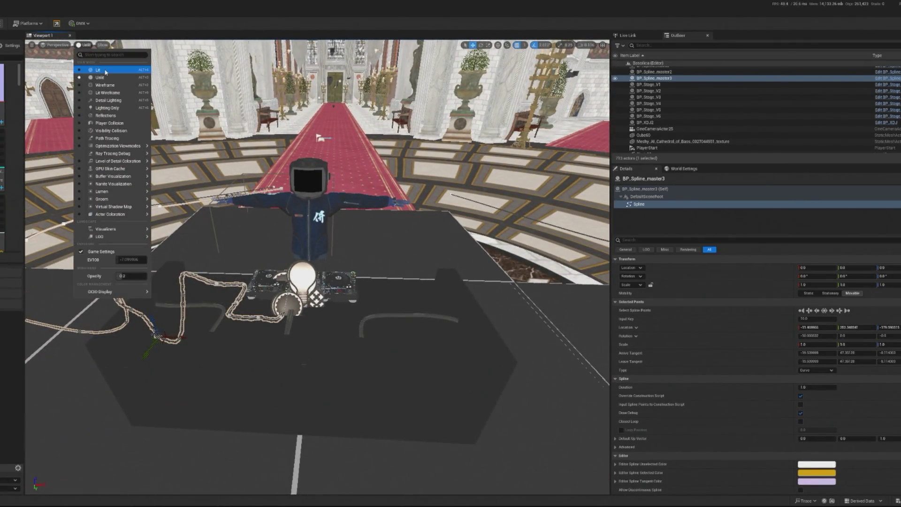
- Return the viewport to Lit and drag BP_Spline_master's end point onto the mixer's back
click(106, 72)
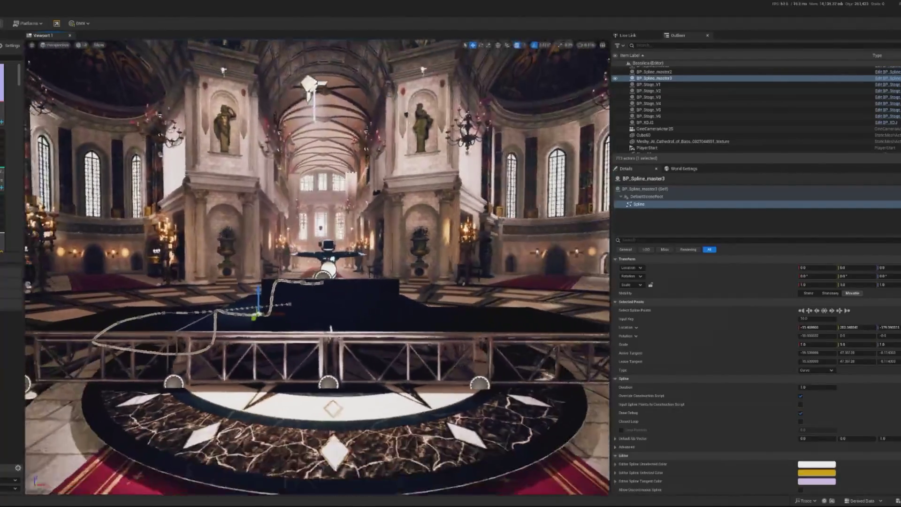
click(295, 123)
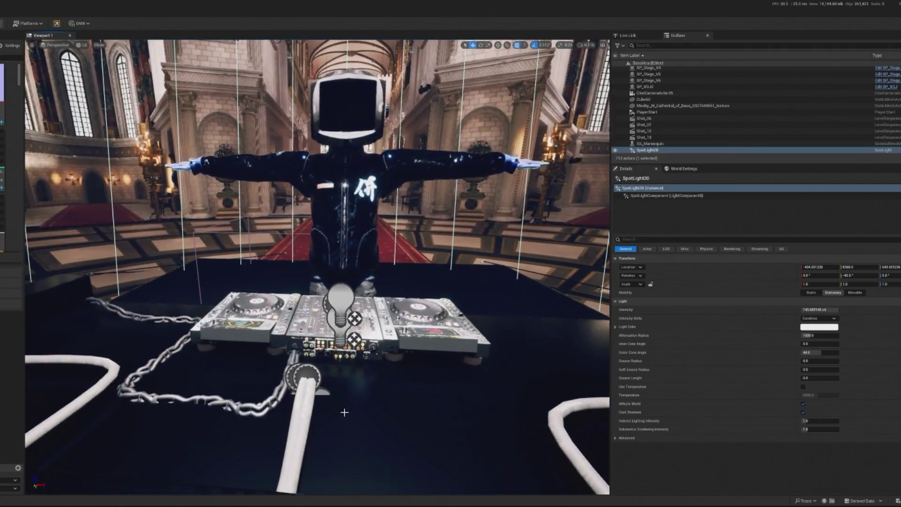
click(344, 413)
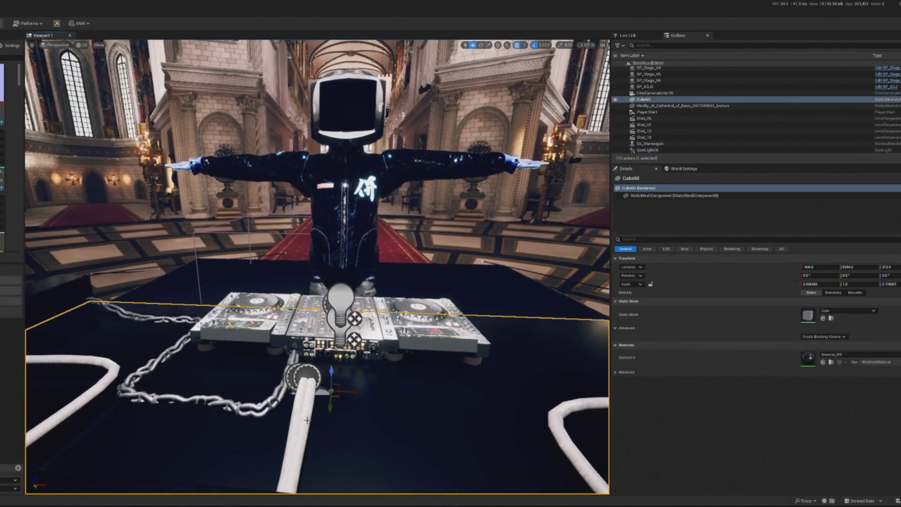
click(300, 407)
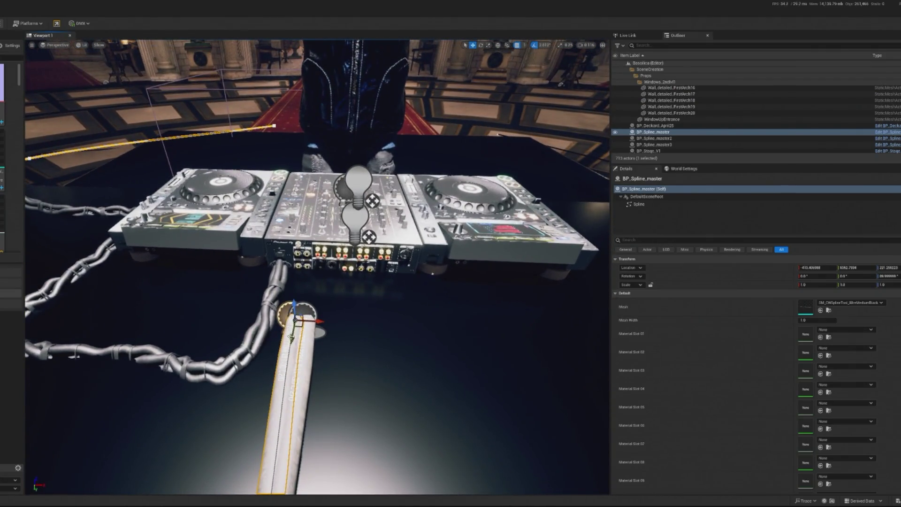
mouse_move(292, 339)
mouse_down()
mouse_move(300, 272)
mouse_move(319, 267)
mouse_up()
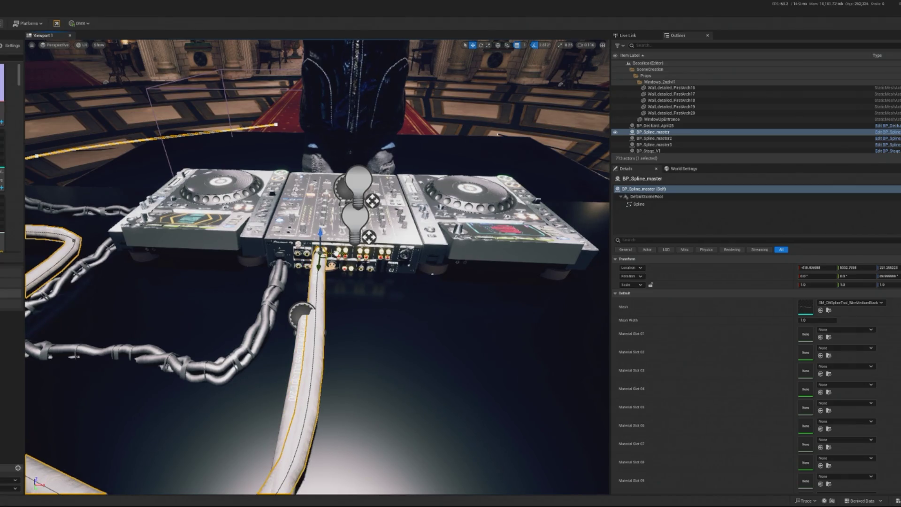
- Move the second white cable, BP_Spline_master2, toward the mixer
click(296, 371)
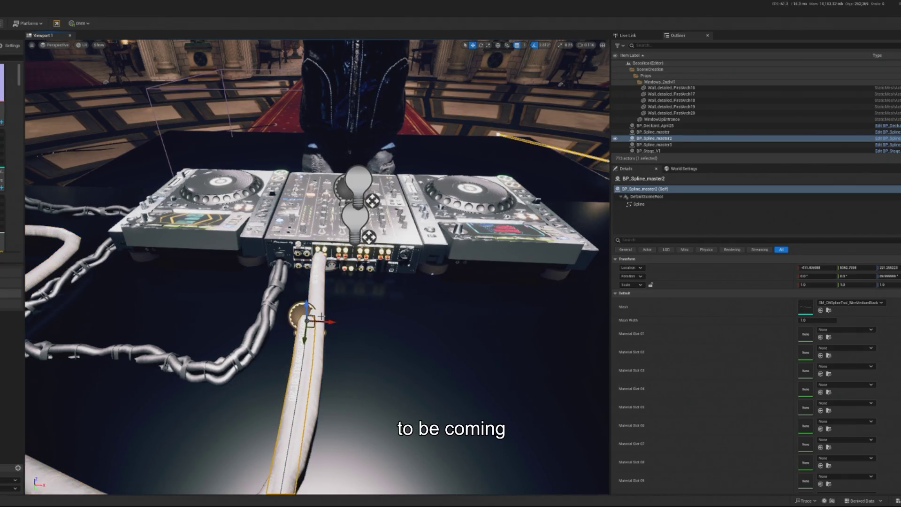
mouse_move(324, 322)
mouse_down()
mouse_move(348, 323)
mouse_move(332, 300)
mouse_move(336, 212)
mouse_move(187, 220)
mouse_up()
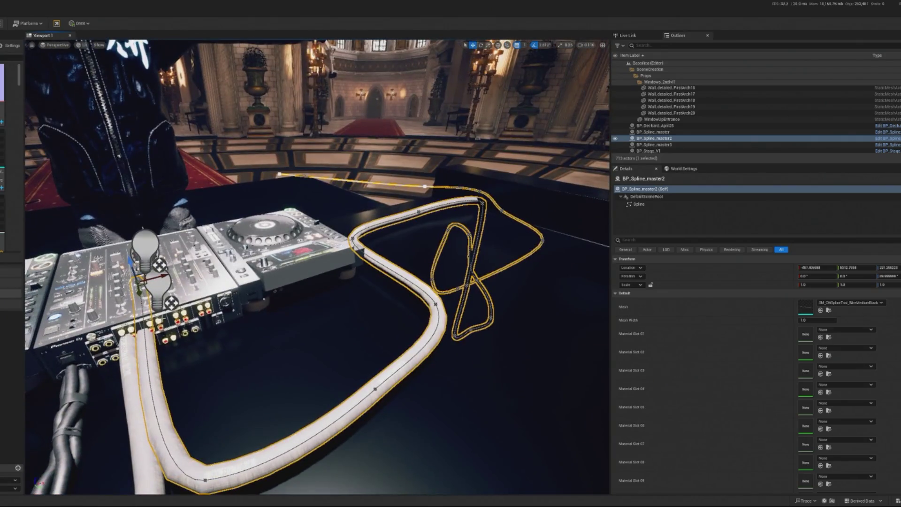
drag(139, 280, 134, 242)
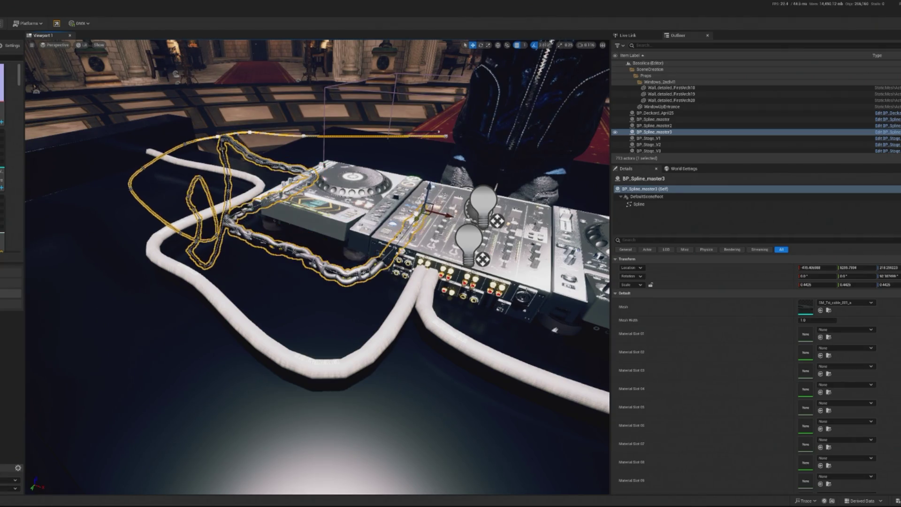
- Select BP_Spline_master2 and nudge it slightly sideways with the gizmo
click(397, 327)
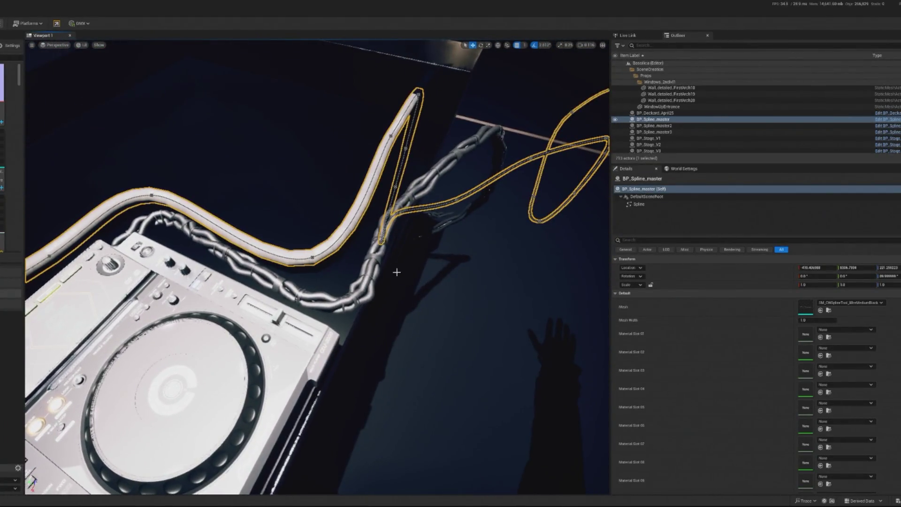
click(383, 298)
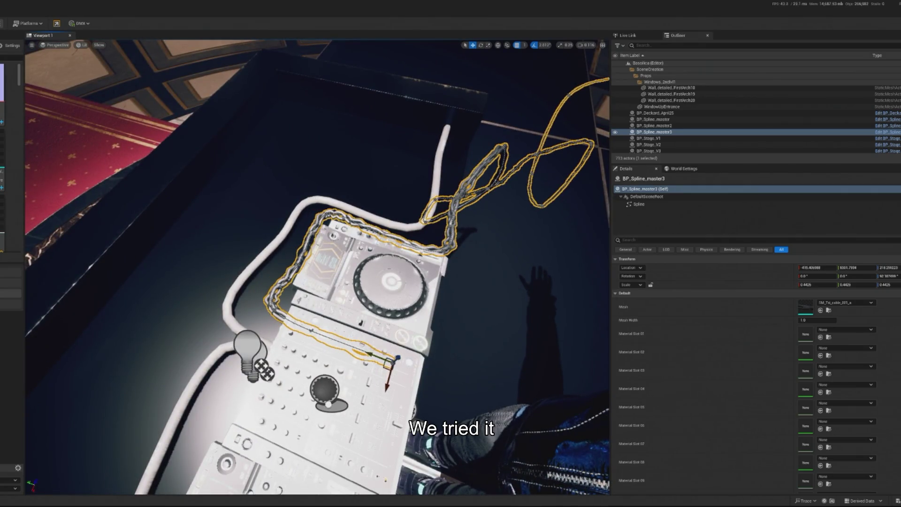
click(224, 314)
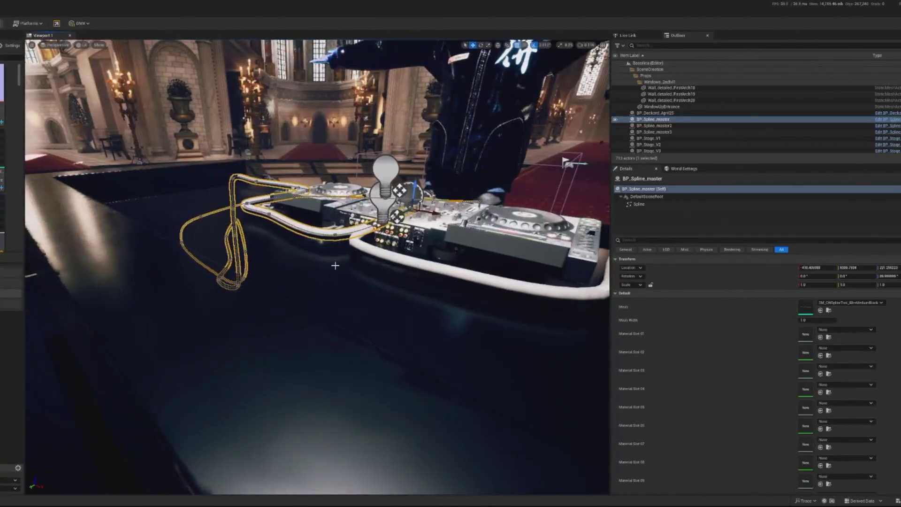
key(Down)
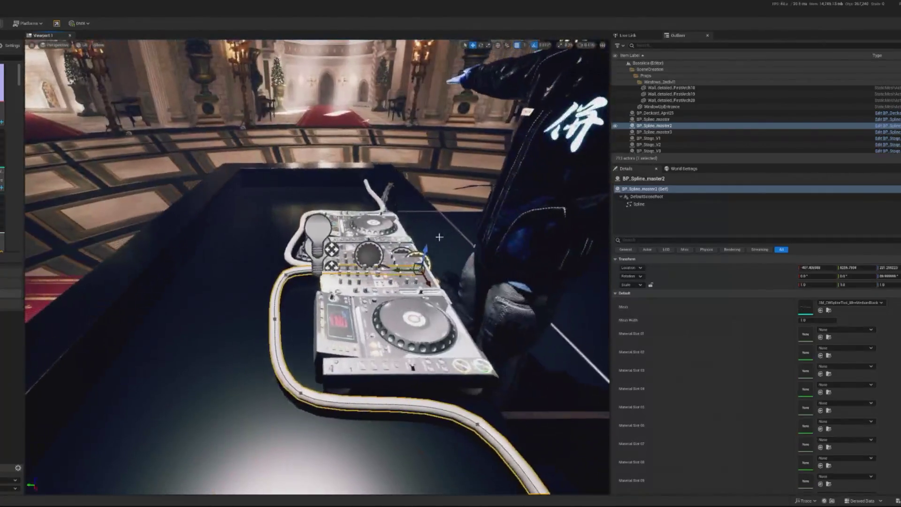
drag(421, 269, 429, 265)
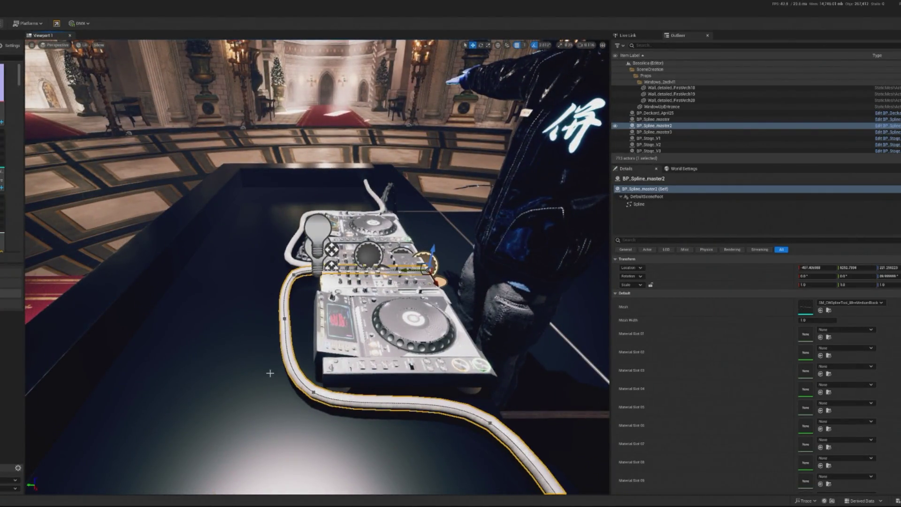
- Drag BP_TG_CameraDirector from the Content Browser into the viewport in front of the stage
key(f)
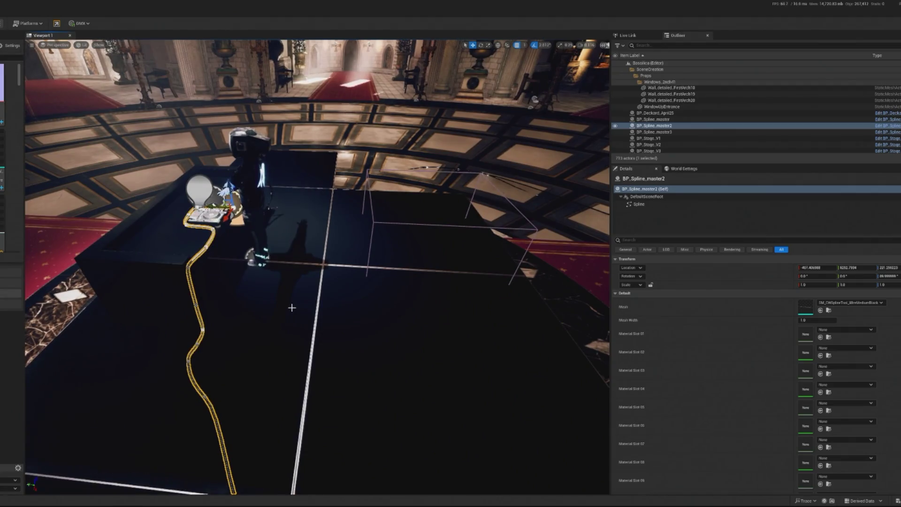
drag(292, 308, 291, 265)
key(f)
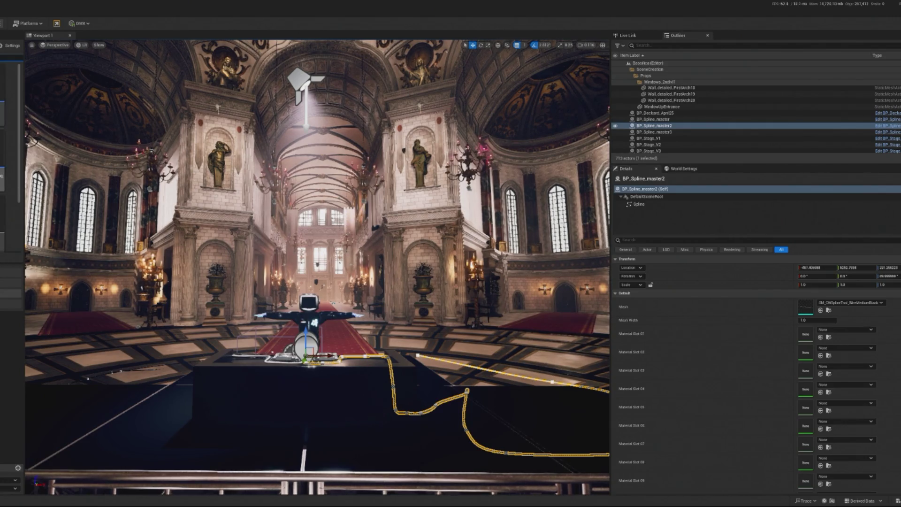
mouse_move(196, 306)
mouse_down()
mouse_move(241, 368)
mouse_move(129, 423)
mouse_up()
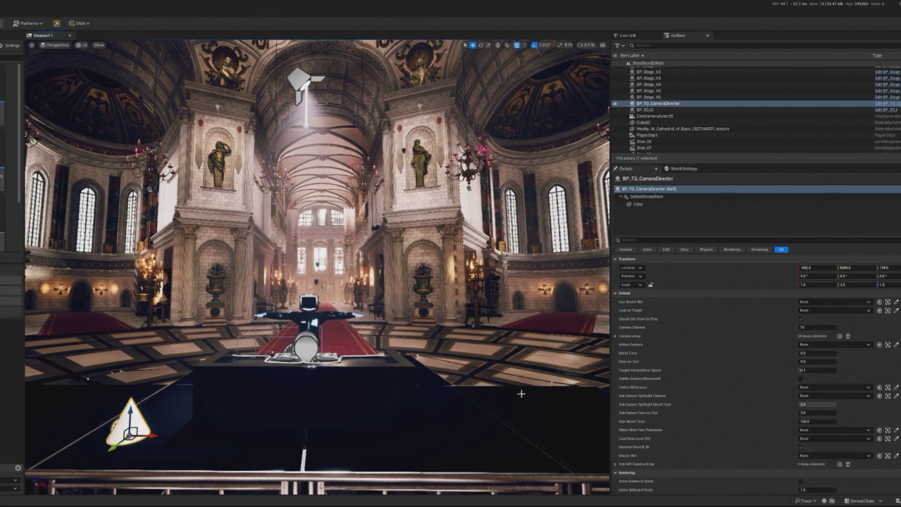
- Set the camera director's Cine Router Ref to BP_SH_OscRouter
click(835, 301)
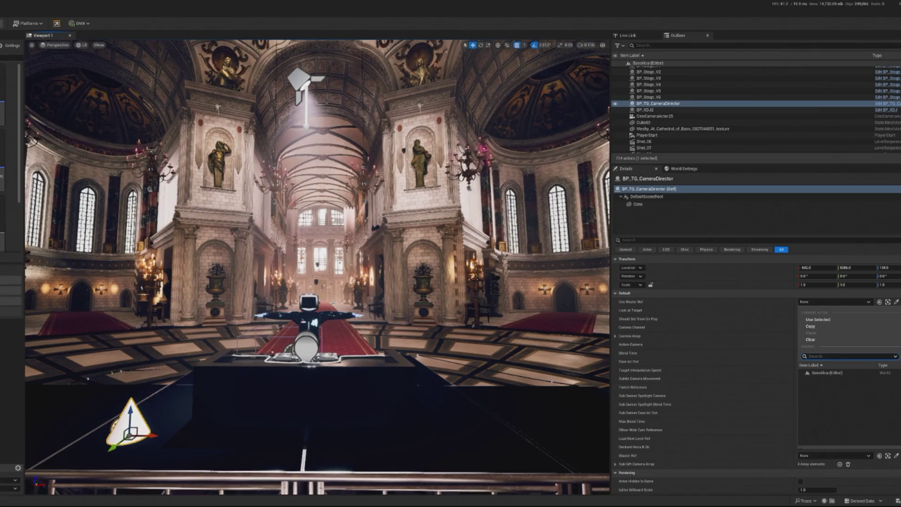
key(Escape)
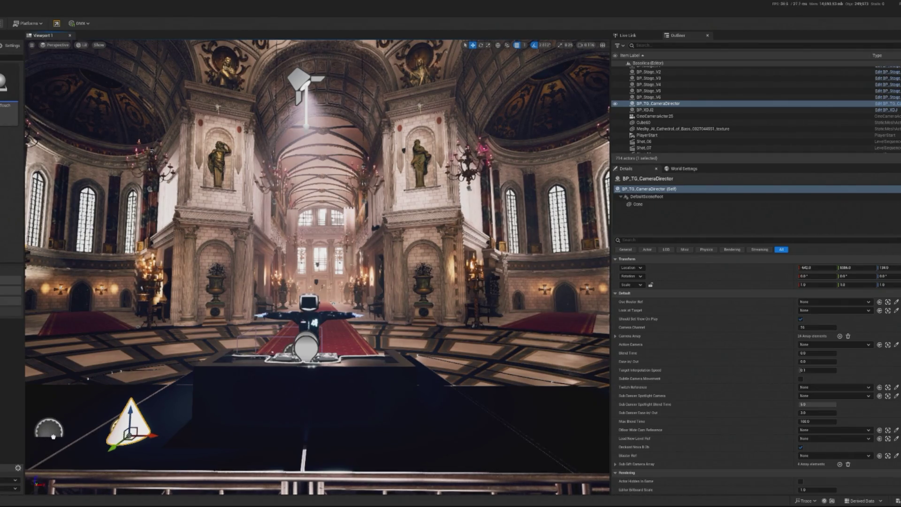
click(847, 302)
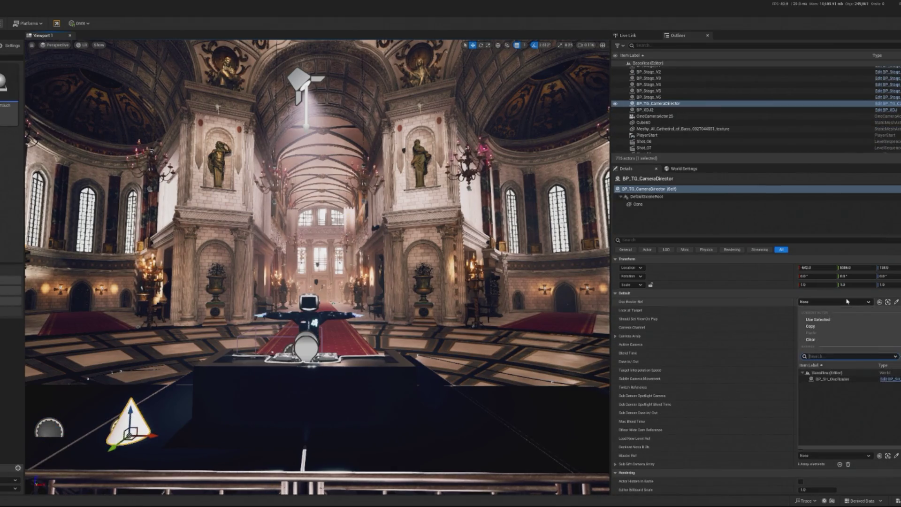
click(832, 379)
- Expand Camera Array and open the camera picker for Index [0]
click(615, 336)
click(829, 345)
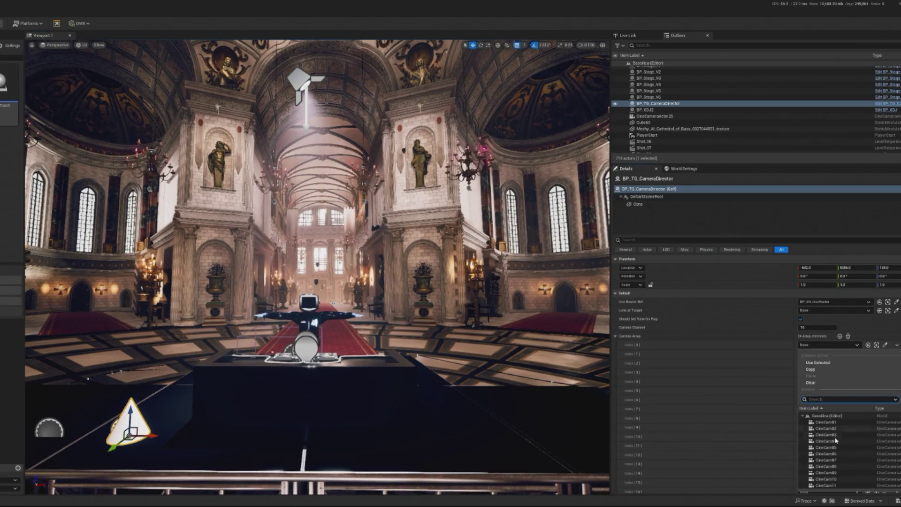
click(651, 97)
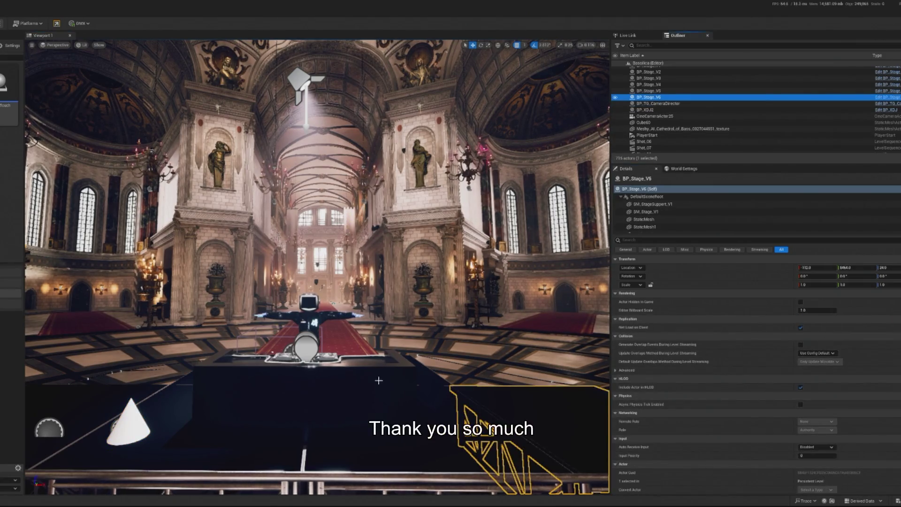
- Preview the CineCam shots and delete CineCam01, CineCam04 and CineCam06
key(f)
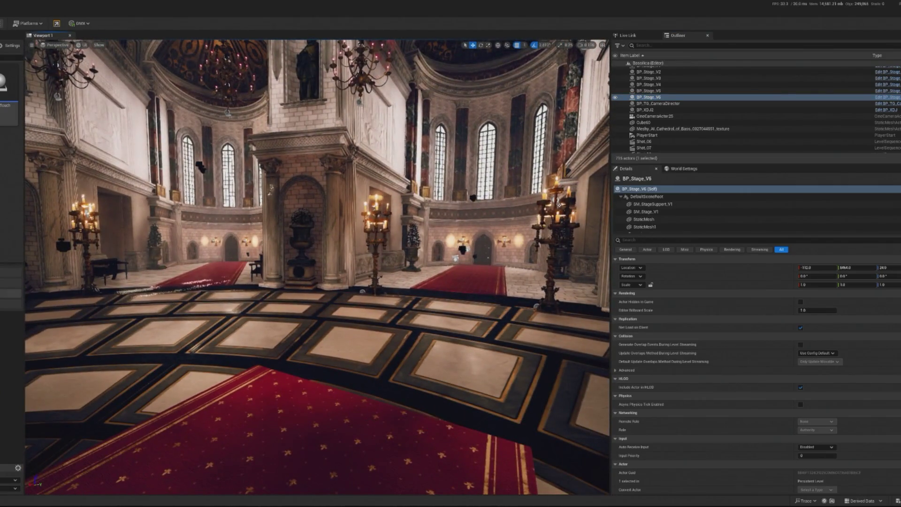
click(463, 249)
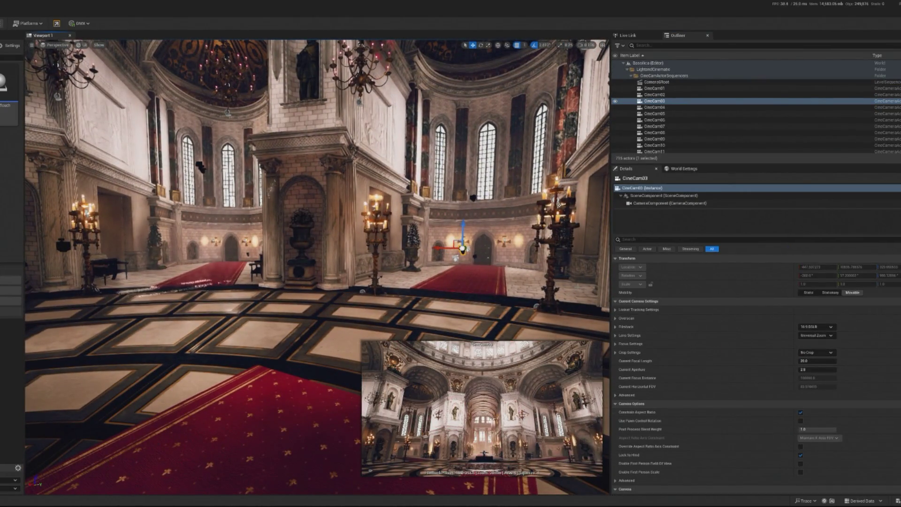
click(654, 88)
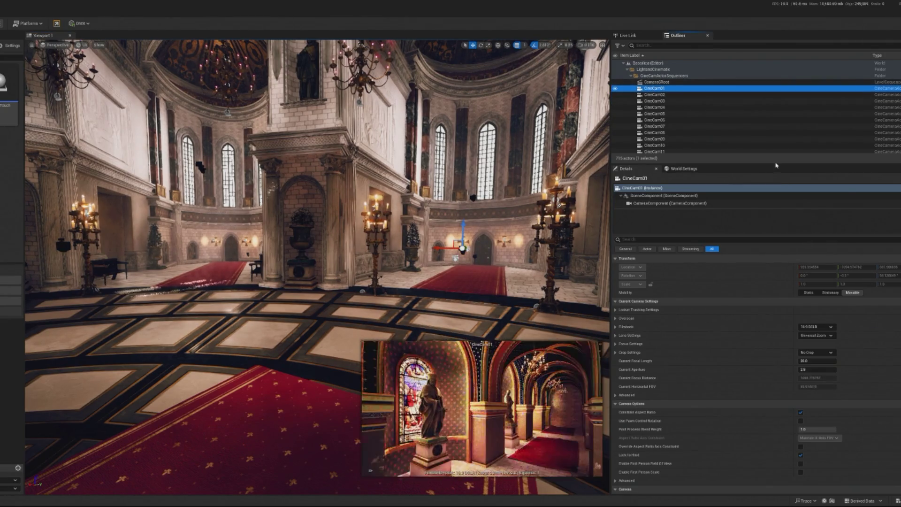
key(Delete)
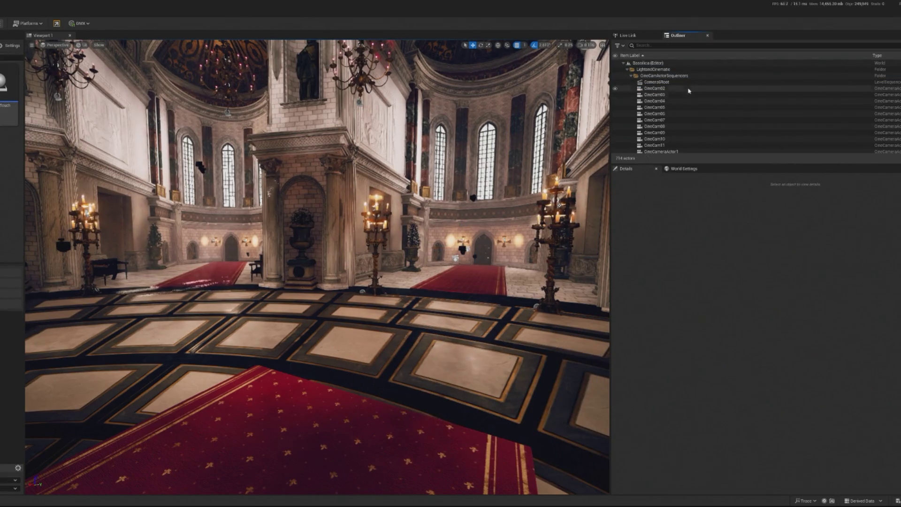
click(689, 90)
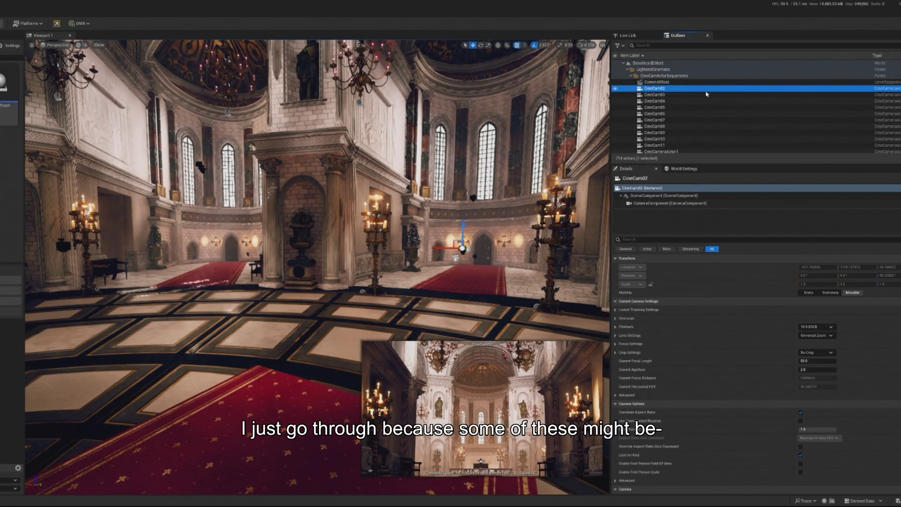
key(Down)
key(Down)
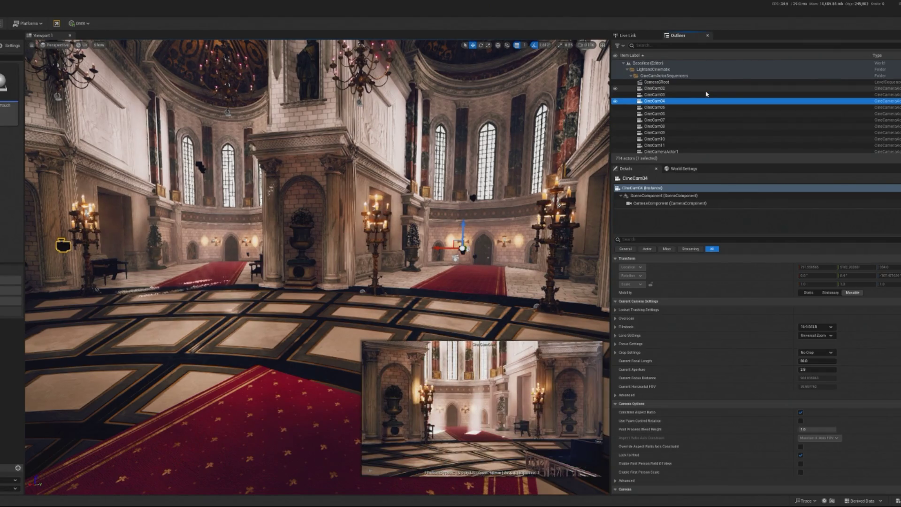
key(Delete)
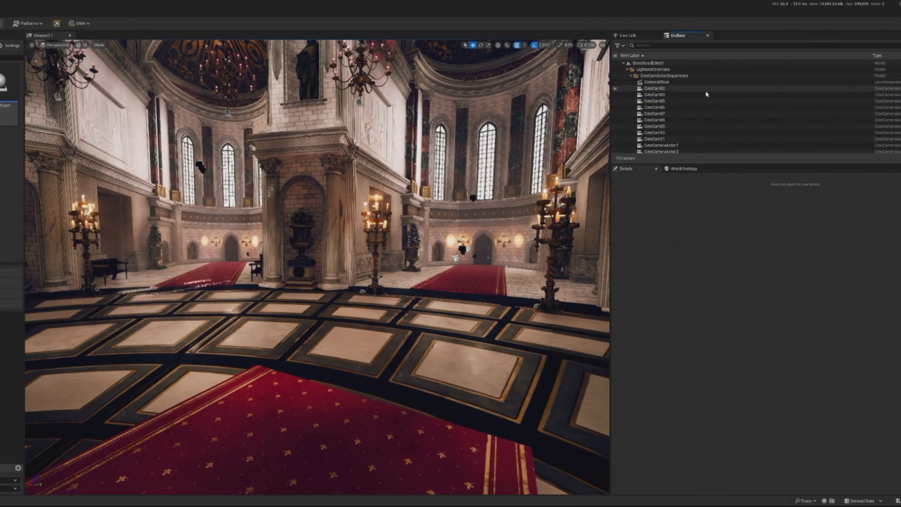
click(683, 102)
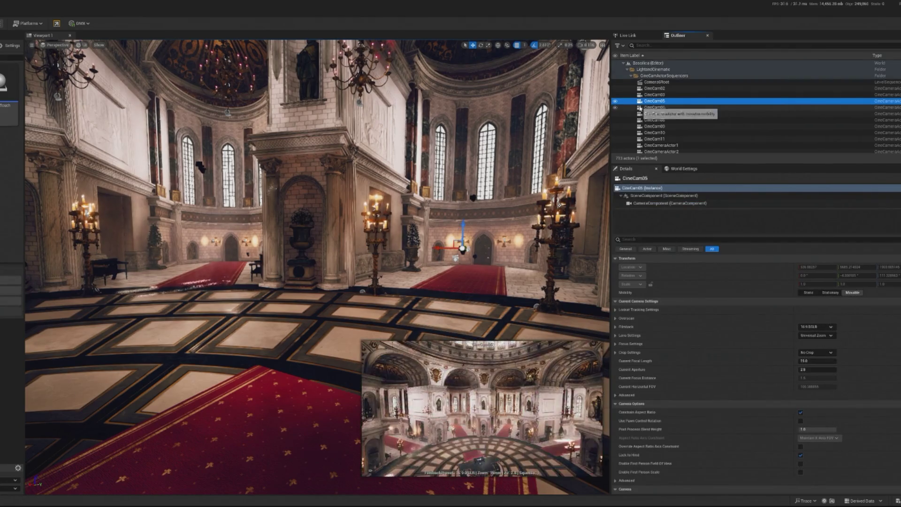
key(Down)
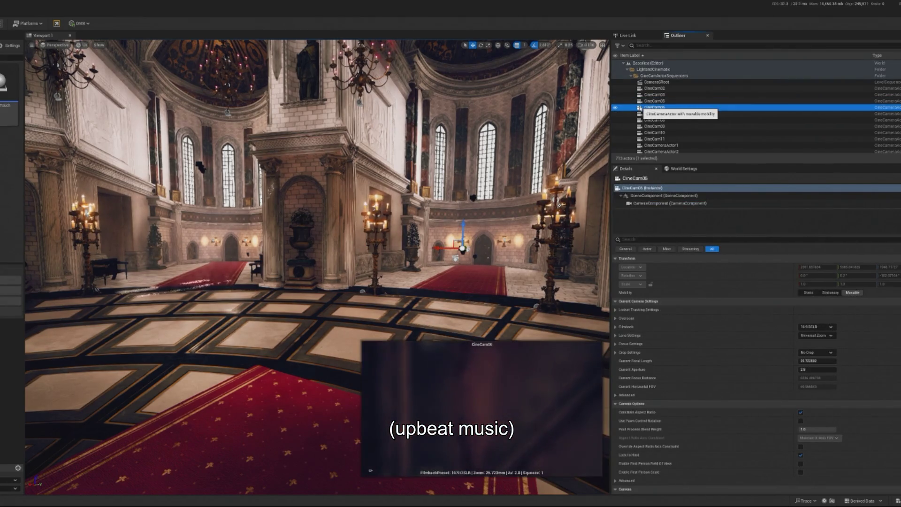
key(Delete)
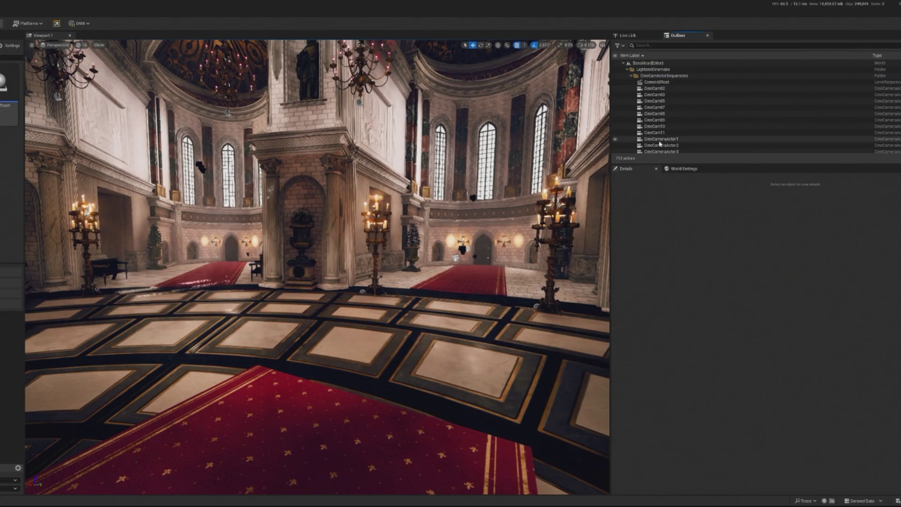
- Delete CineCam08, CineCam09, CineCam07, CineCam11 and CineCameraActor1
click(682, 116)
key(Delete)
click(670, 116)
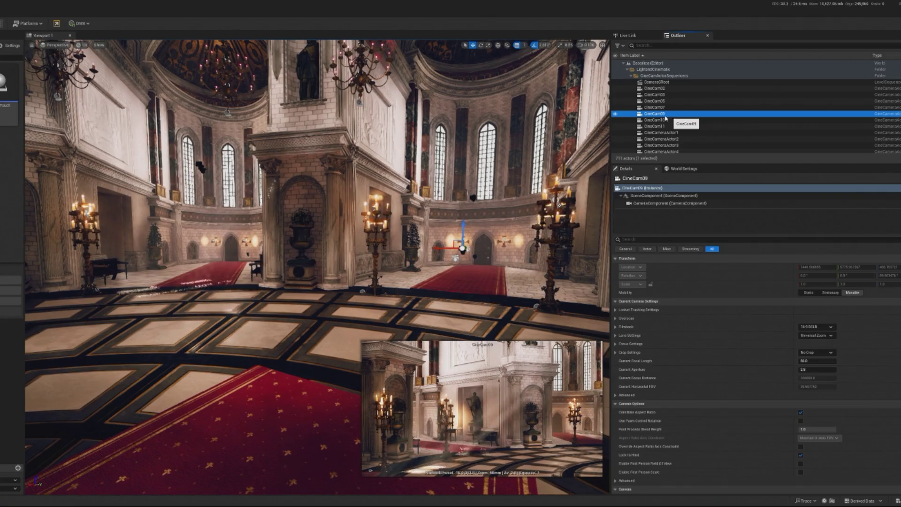
key(Delete)
click(660, 108)
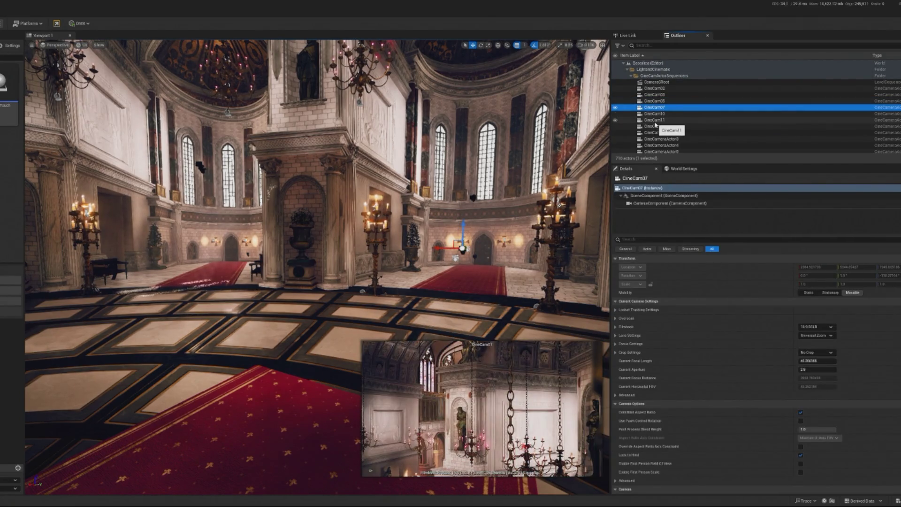
key(Delete)
click(657, 114)
key(Delete)
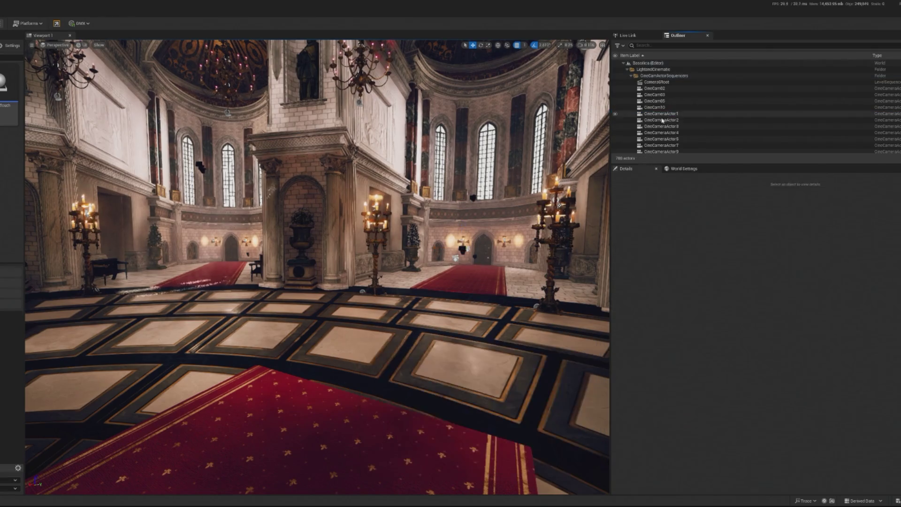
click(671, 114)
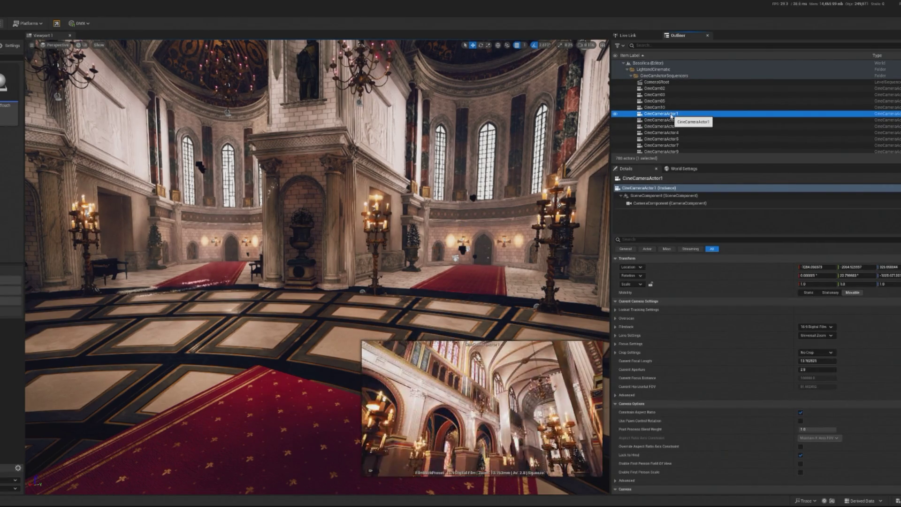
key(Delete)
- Delete CineCameraActor2 through 4, then undo to keep CineCameraActor5
click(671, 114)
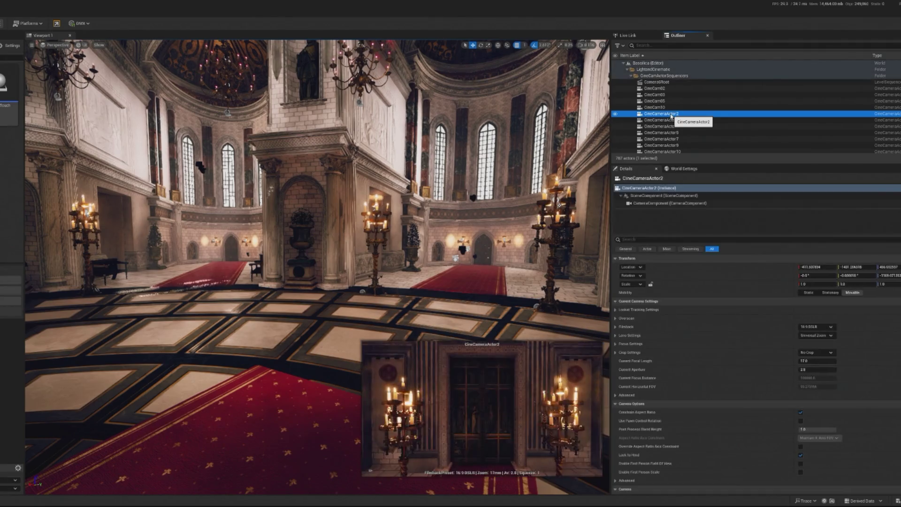
key(Delete)
click(671, 114)
key(Delete)
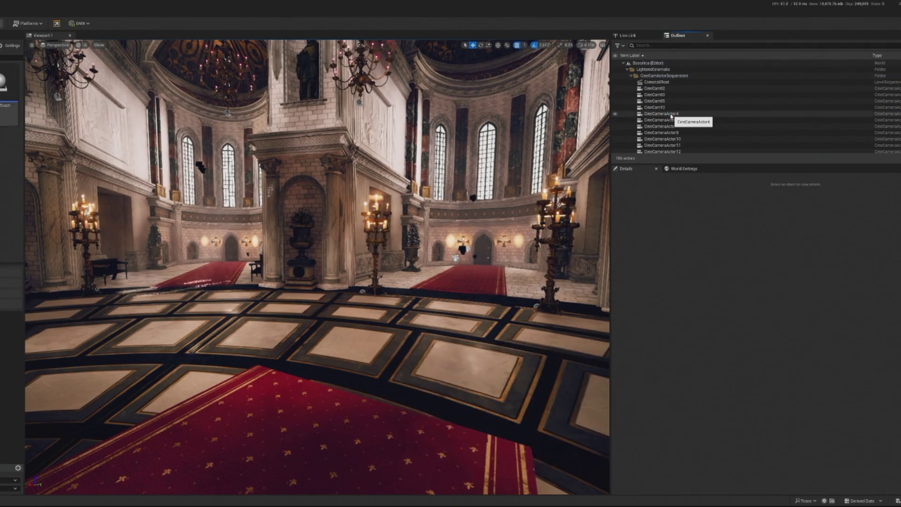
click(671, 114)
key(Delete)
click(671, 114)
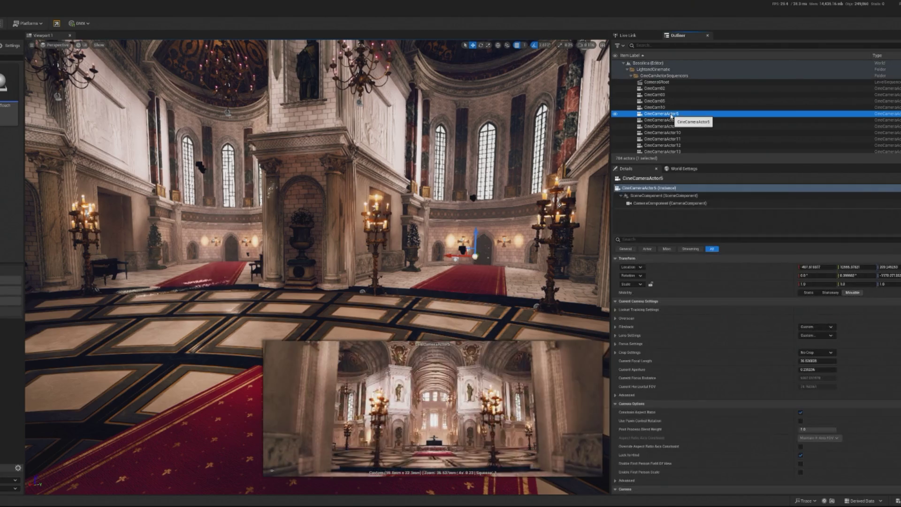
key(Delete)
key(ctrl+z)
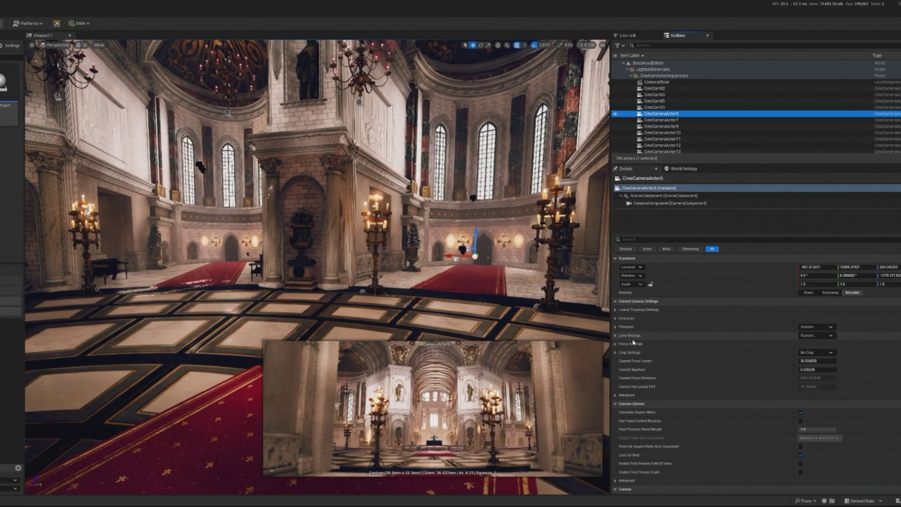
- Set CineCameraActor5's Focus Method to Do Not Override
click(798, 310)
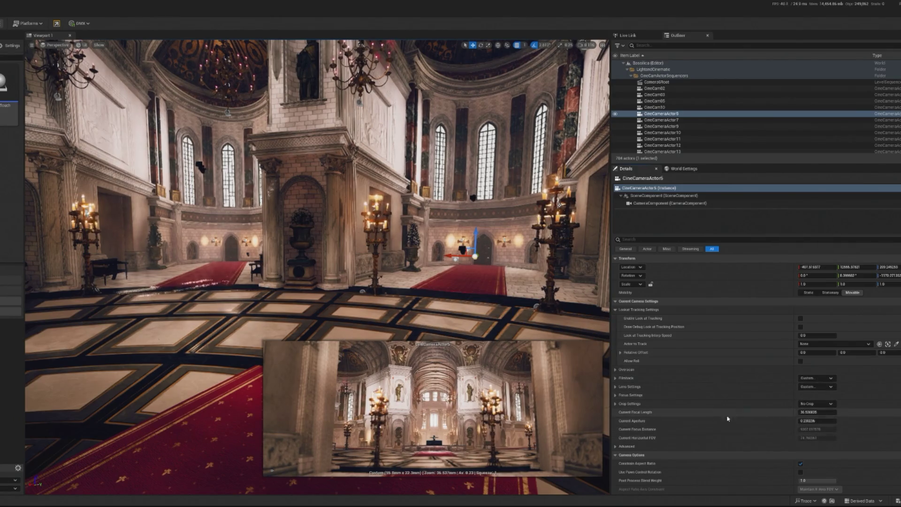
click(616, 396)
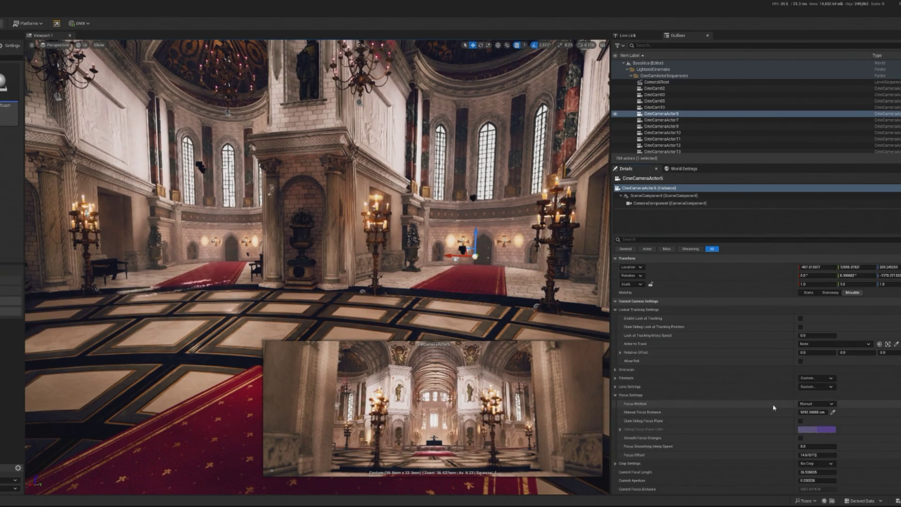
click(819, 411)
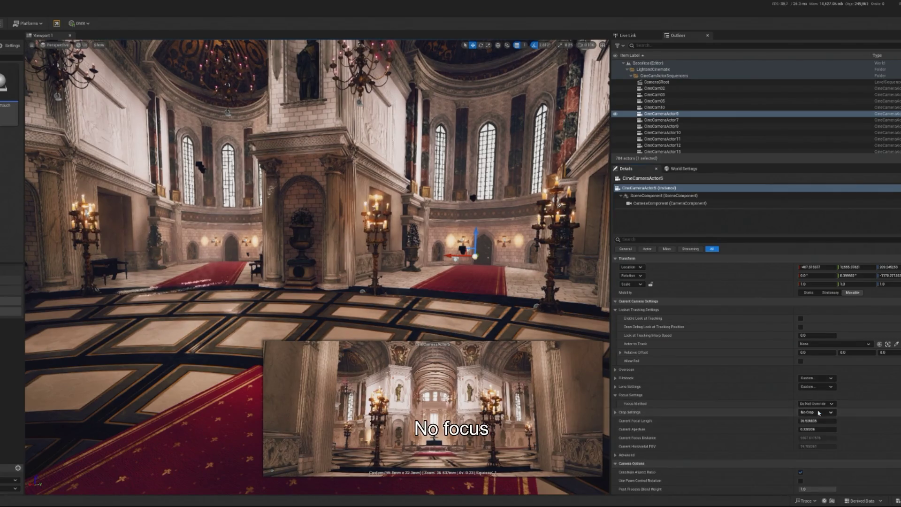
click(683, 119)
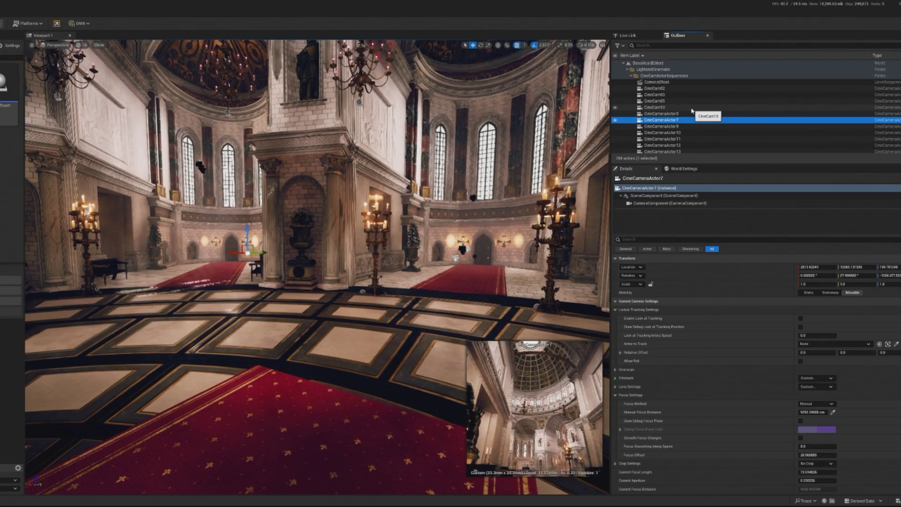
- Preview the remaining cameras and delete CineCameraActor9 and CineCameraActor13
click(690, 126)
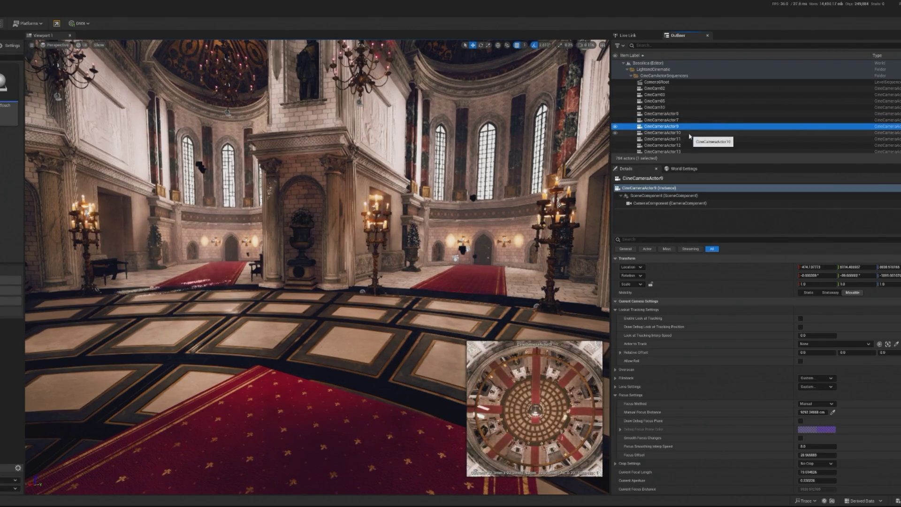
key(Delete)
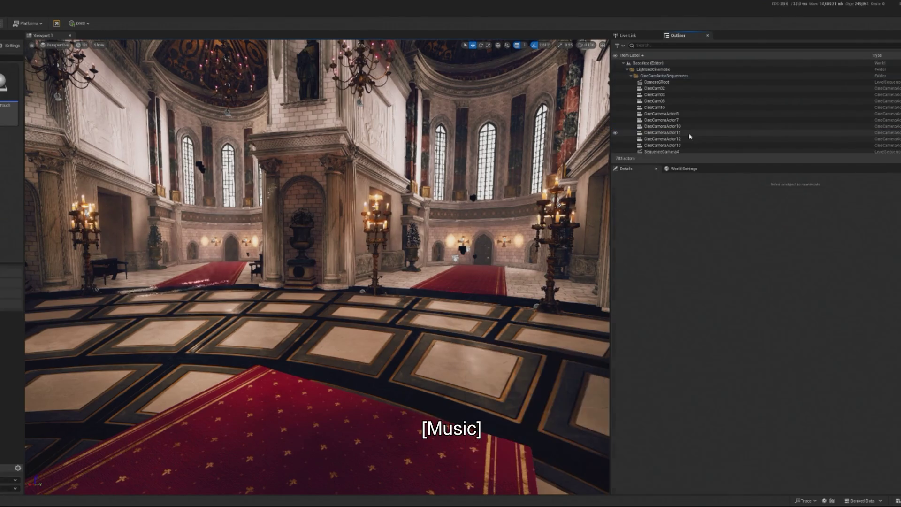
click(689, 129)
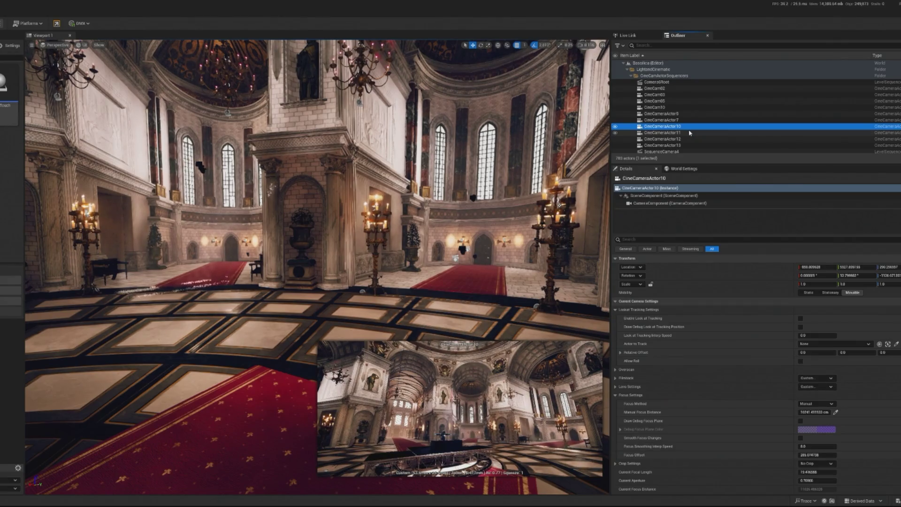
key(Down)
key(Down)
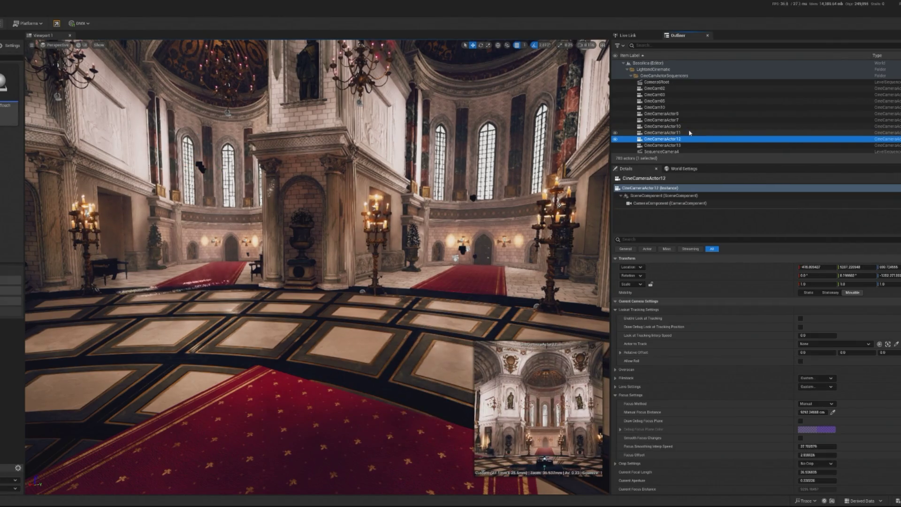
key(Down)
key(Delete)
click(691, 134)
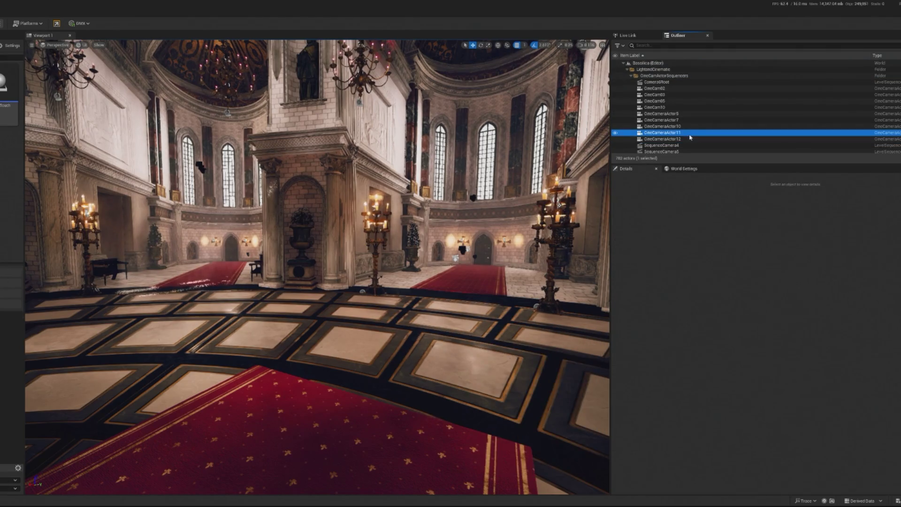
key(Down)
key(Down)
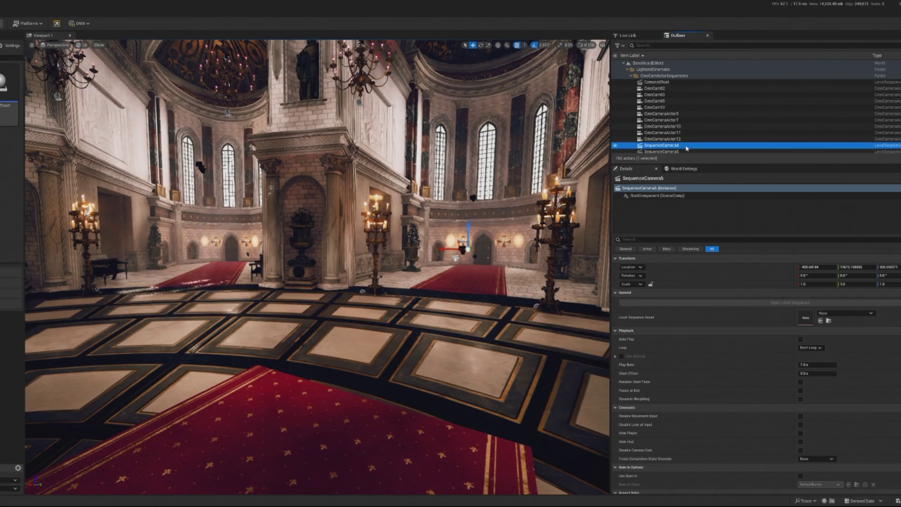
- Delete SequenceCamera4–7, SequenceMaster and Thumb from the level
scroll(693, 140, down, 2)
shift+click(692, 143)
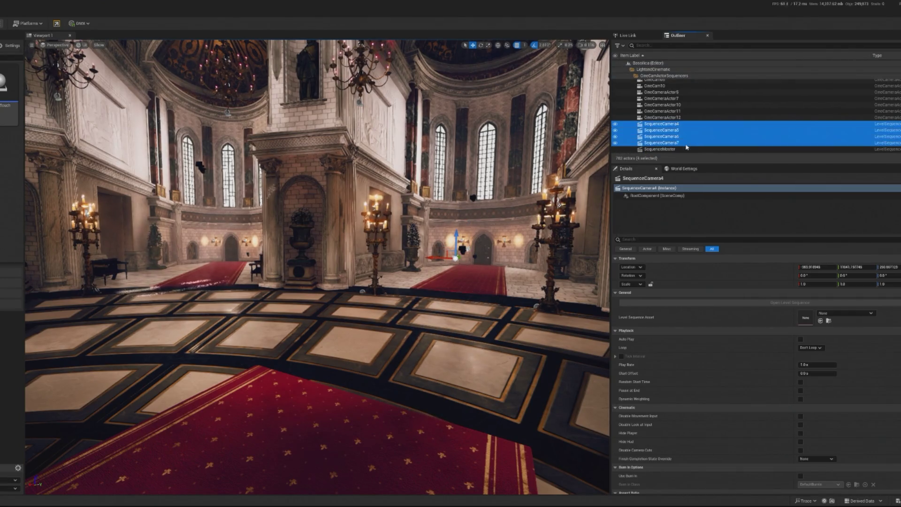
key(Delete)
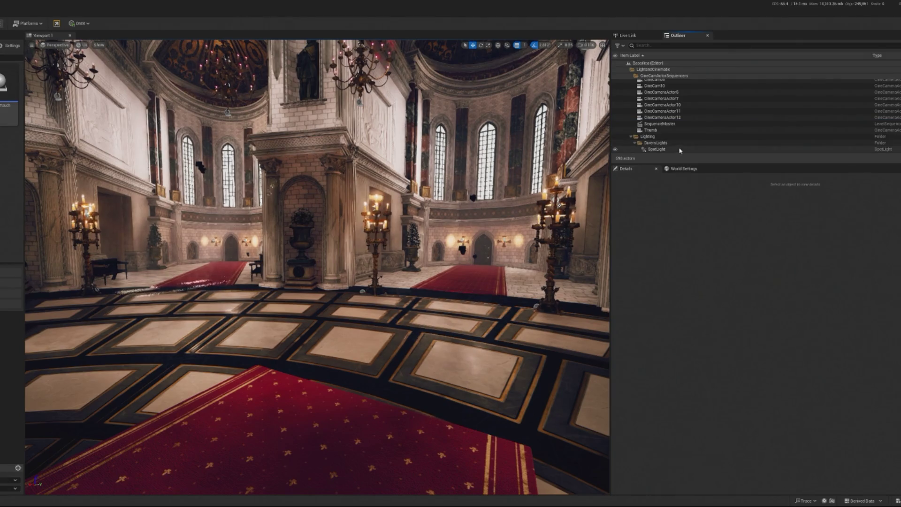
click(694, 130)
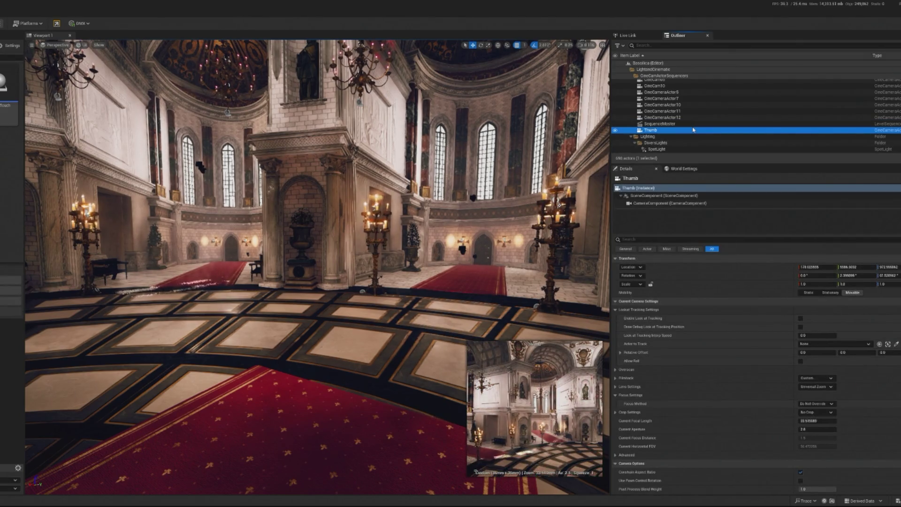
click(692, 125)
key(Delete)
click(689, 124)
key(Delete)
- Search the Outliner for 'camera' and focus the view on BP_TG_CameraDirector
text(camera)
double_click(657, 143)
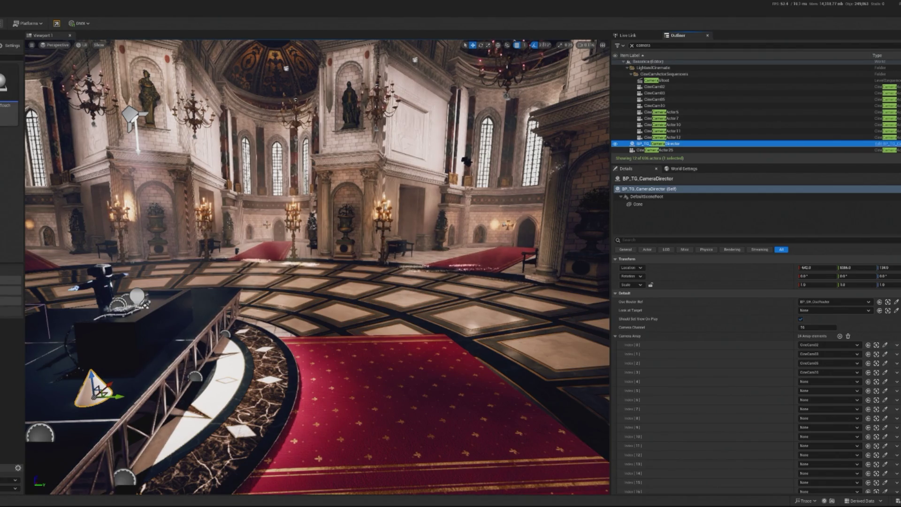
mouse_move(329, 281)
mouse_down()
mouse_move(281, 272)
mouse_move(281, 322)
mouse_move(305, 315)
mouse_move(319, 296)
mouse_move(291, 310)
mouse_move(291, 333)
mouse_up()
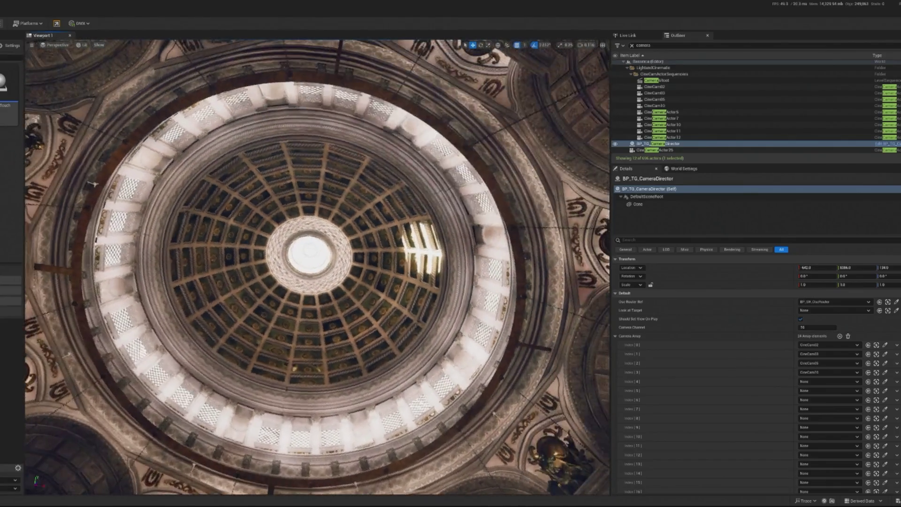
- Filter the Outliner for 'dir' and delete DirectionalLight1
click(305, 329)
click(446, 132)
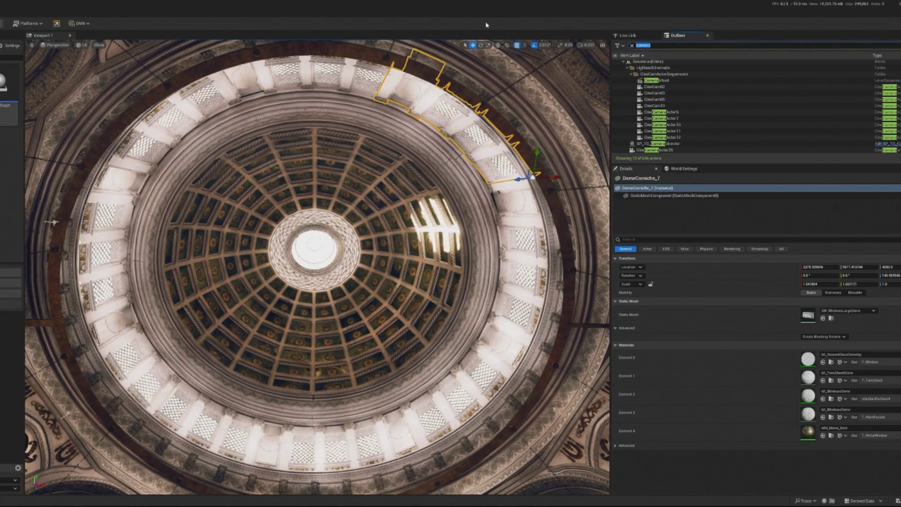
text(dd)
key(BackSpace)
key(BackSpace)
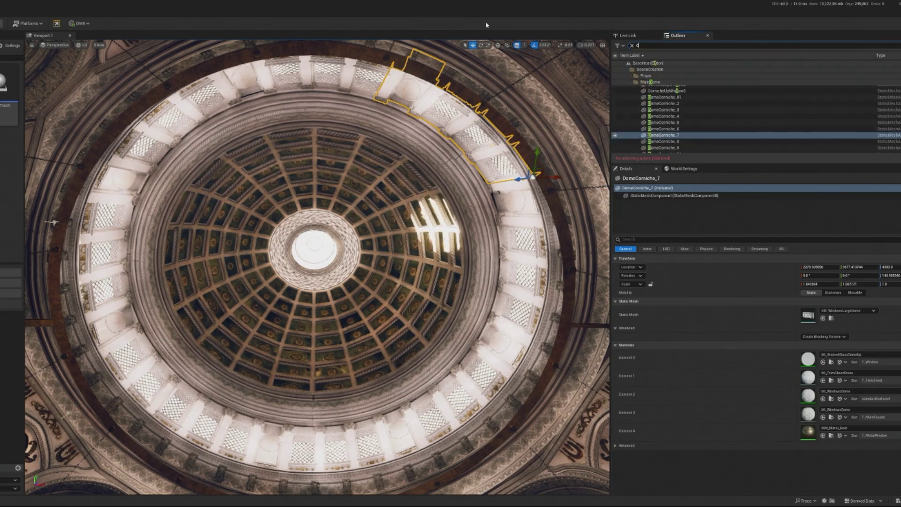
text(ir)
key(BackSpace)
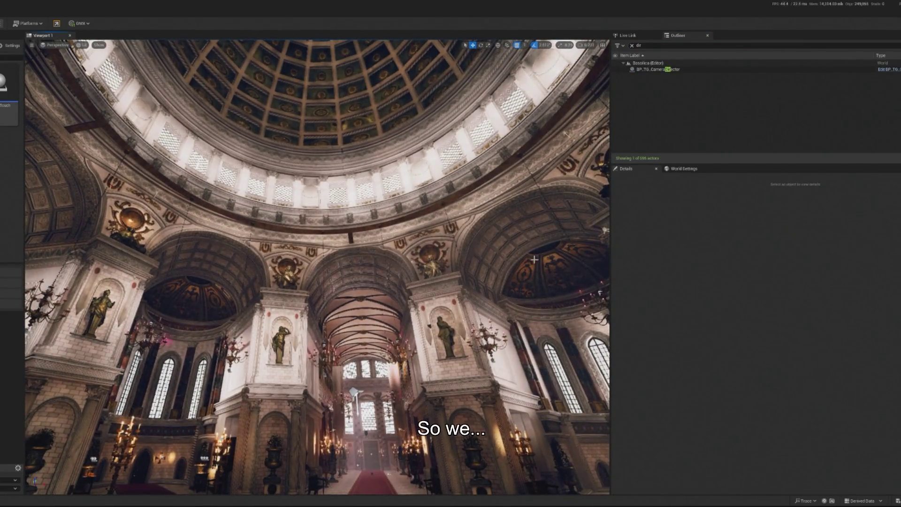
- Restore DirectionalLight1 and set its Intensity to 0 lux
key(ctrl+z)
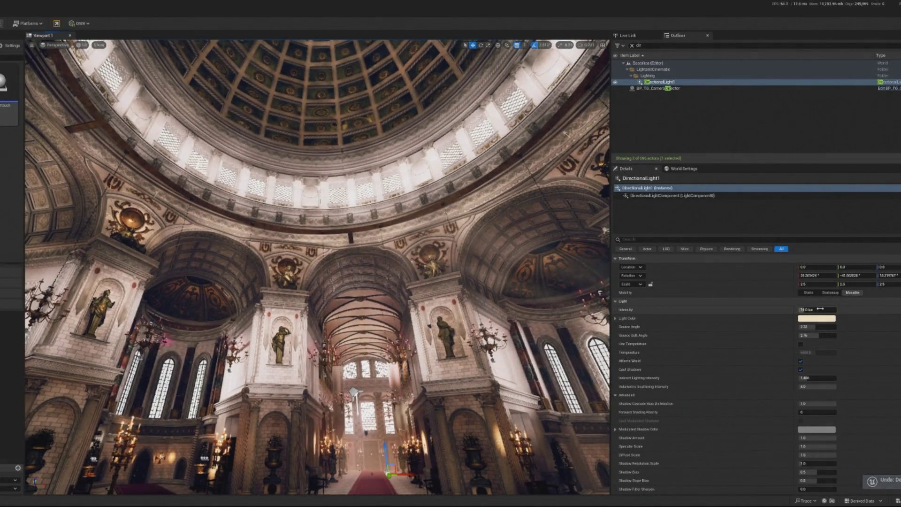
drag(820, 309, 776, 308)
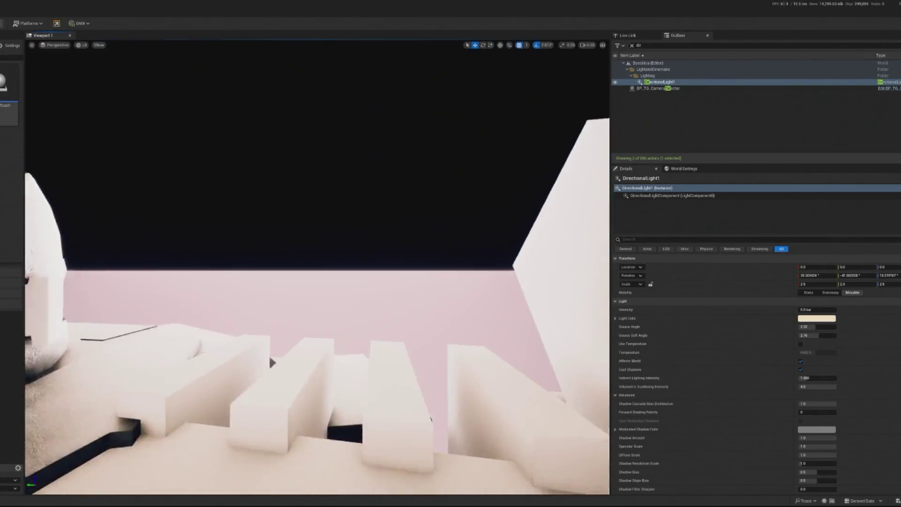
click(258, 374)
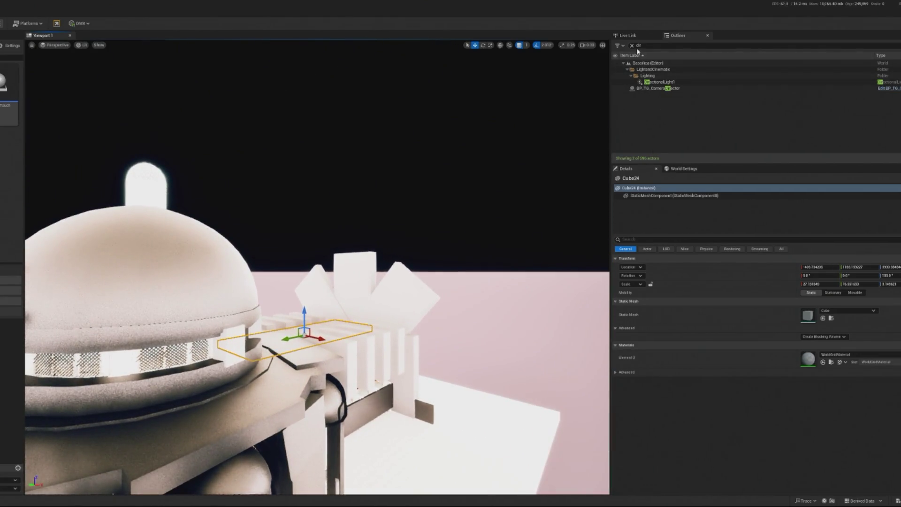
- Search the Outliner for 'sky' and delete SkyLight1
key(BackSpace)
key(BackSpace)
text(sky)
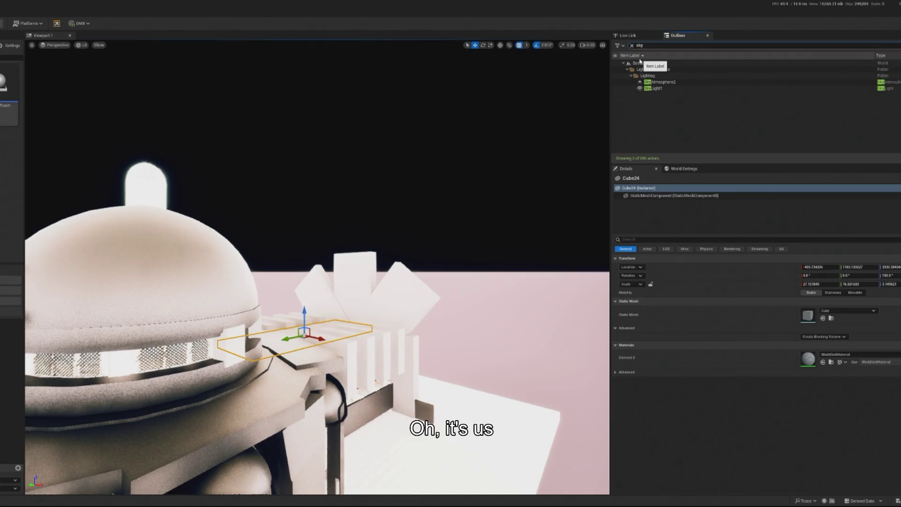
click(691, 88)
key(Delete)
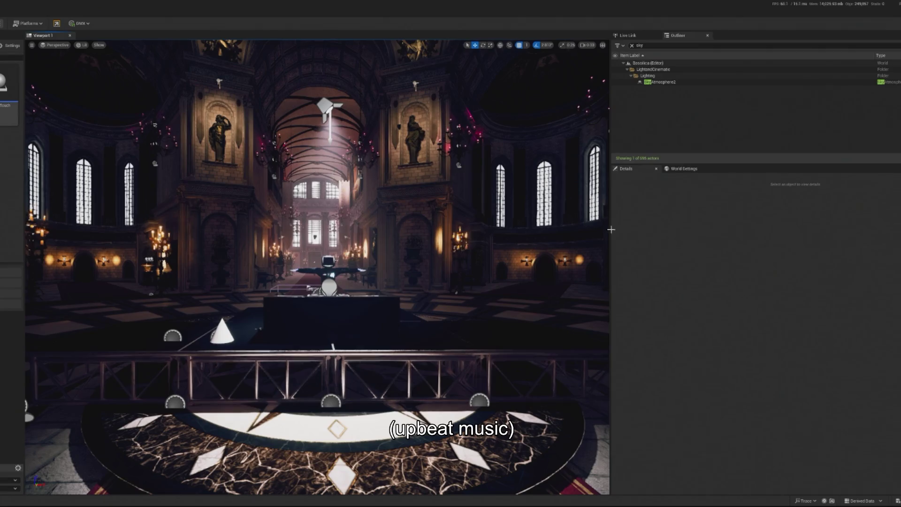
- Delete SkyAtmosphere2, then undo so it stays in the level
click(662, 82)
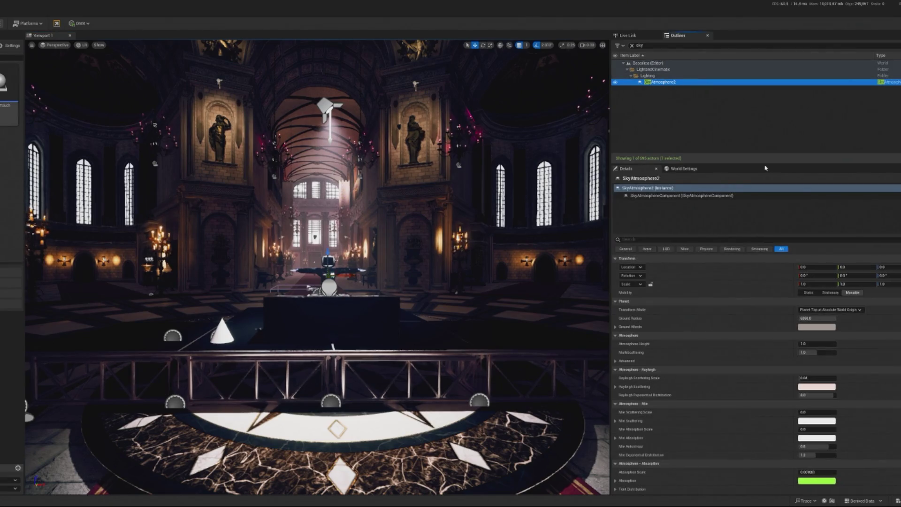
key(Delete)
key(ctrl+z)
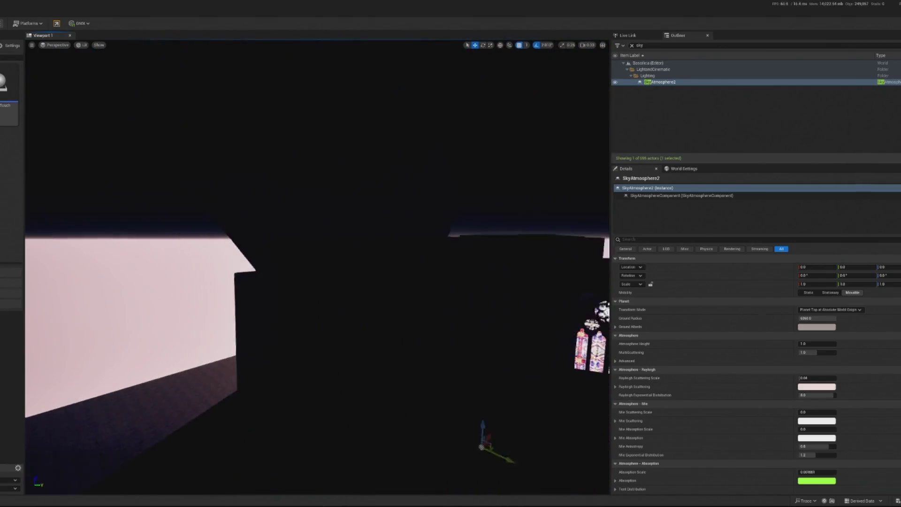
click(352, 297)
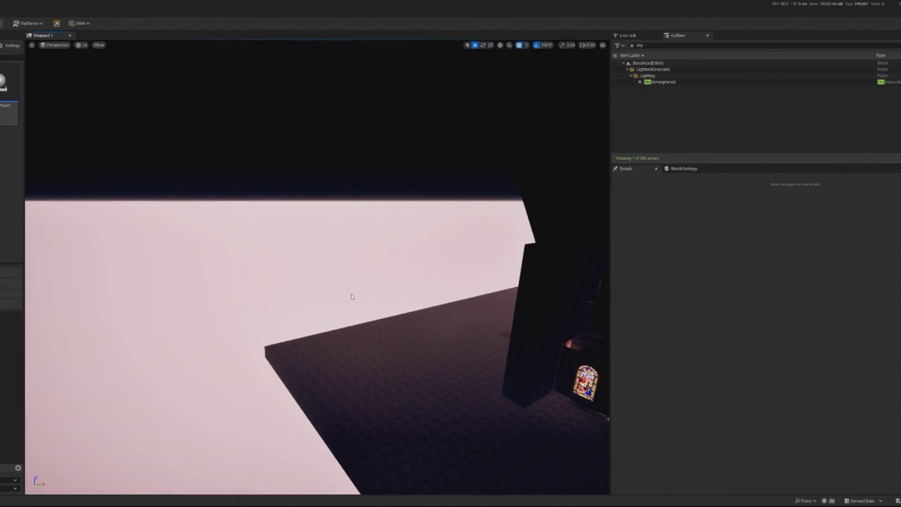
- Hide ExponentialHeightFog1 and test the dark lighting in a Play session
click(656, 43)
text(fog)
click(688, 83)
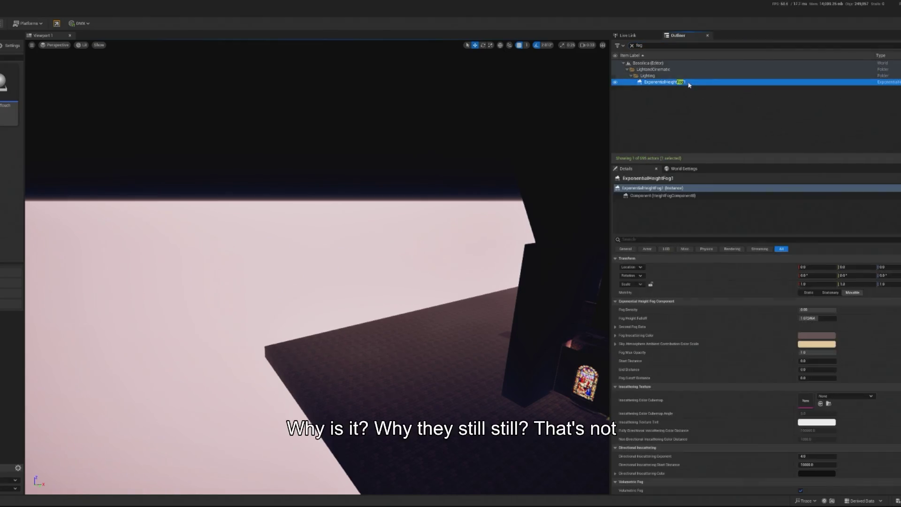
click(615, 82)
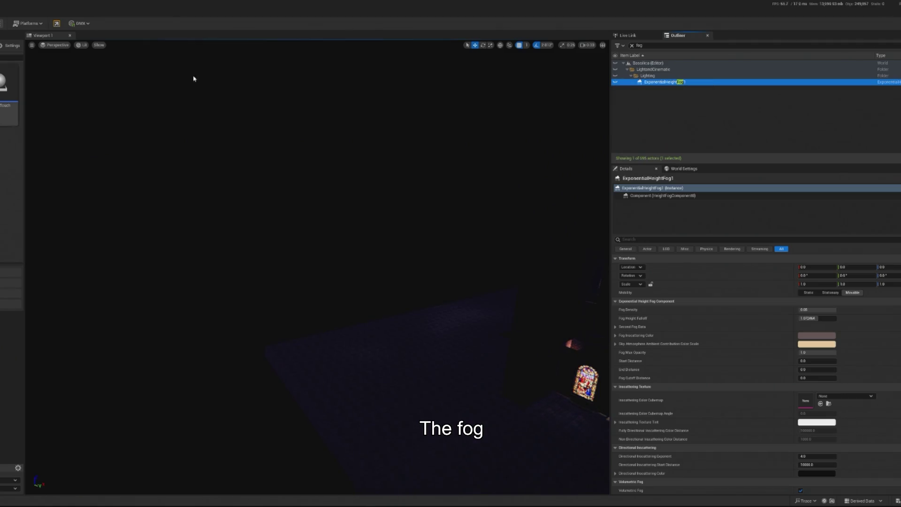
key(alt+p)
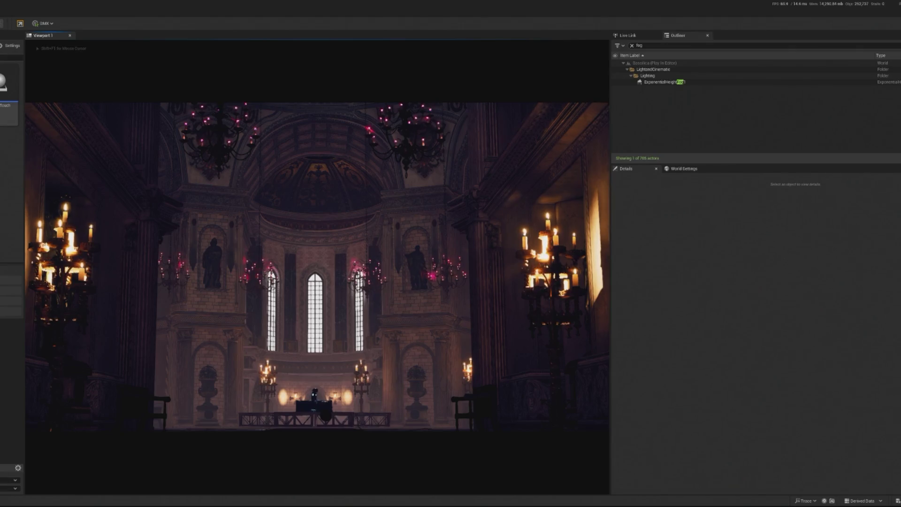
key(Escape)
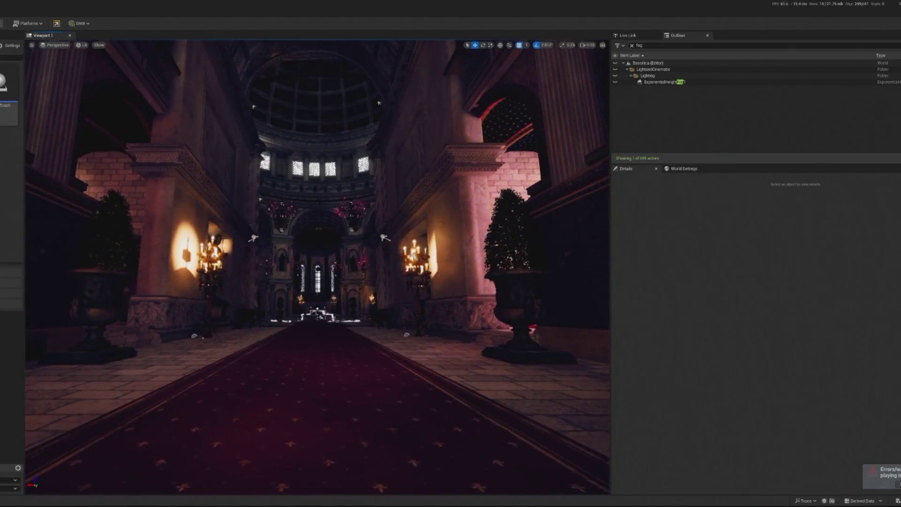
- Fly to the chapel's tall windows and select Chapel_up4's mesh component to list its materials
scroll(318, 267, up, 10)
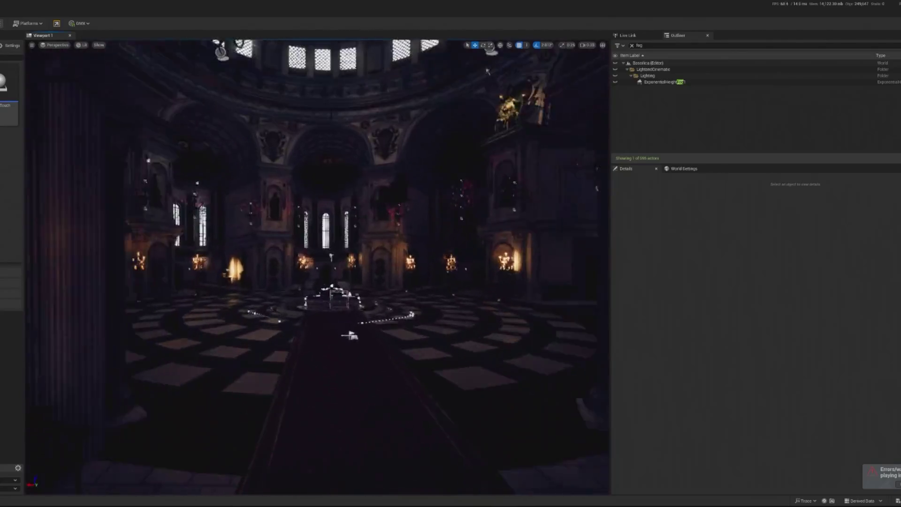
drag(442, 408, 443, 366)
mouse_move(317, 267)
mouse_down()
mouse_move(275, 266)
mouse_move(308, 266)
mouse_up()
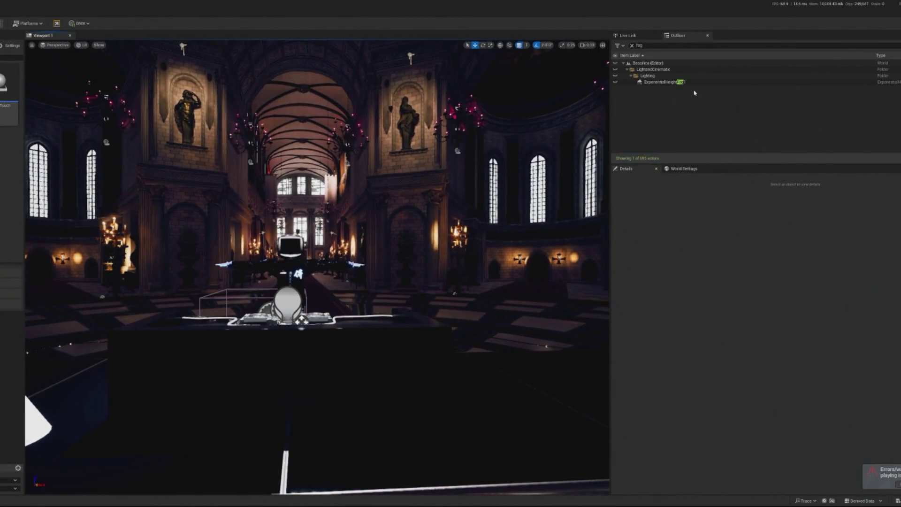
mouse_move(429, 210)
mouse_down()
mouse_move(391, 187)
mouse_move(330, 248)
mouse_up()
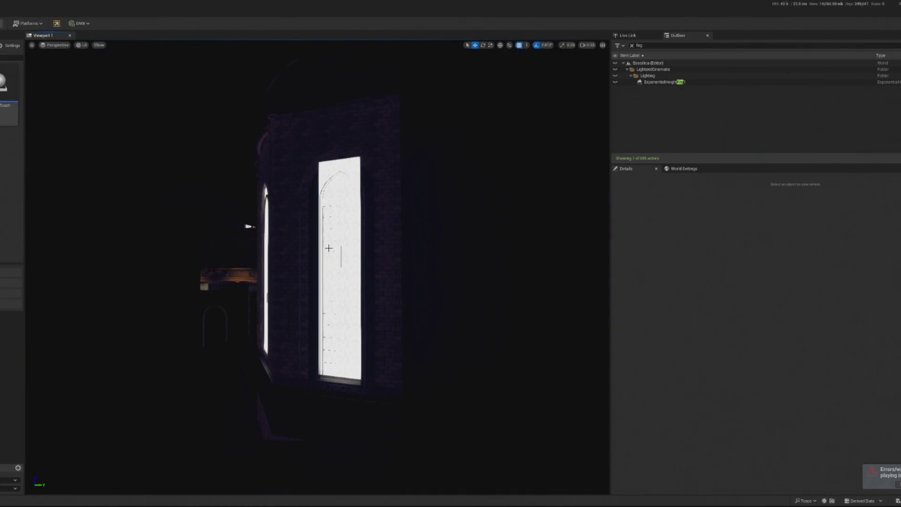
click(328, 249)
scroll(329, 249, up, 5)
mouse_move(189, 194)
mouse_down()
mouse_move(189, 244)
mouse_move(206, 244)
mouse_move(189, 193)
mouse_up()
click(672, 195)
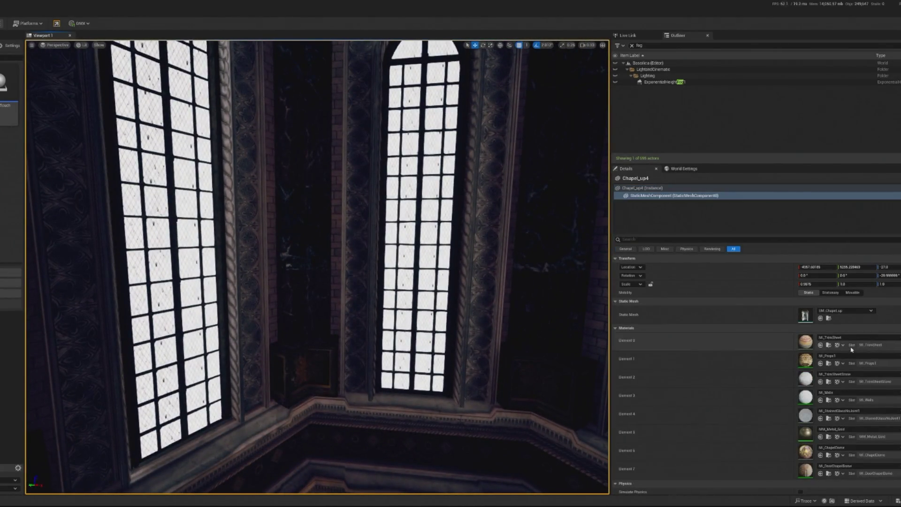
- Scroll to the StaticMeshComponent's Materials and bring up the MM_StainedGlass material graph
scroll(817, 392, down, 3)
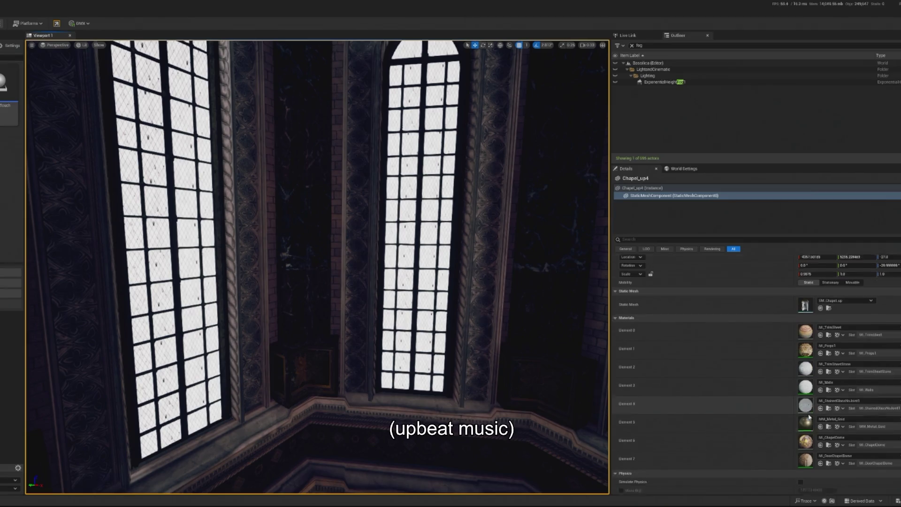
drag(303, 246, 263, 246)
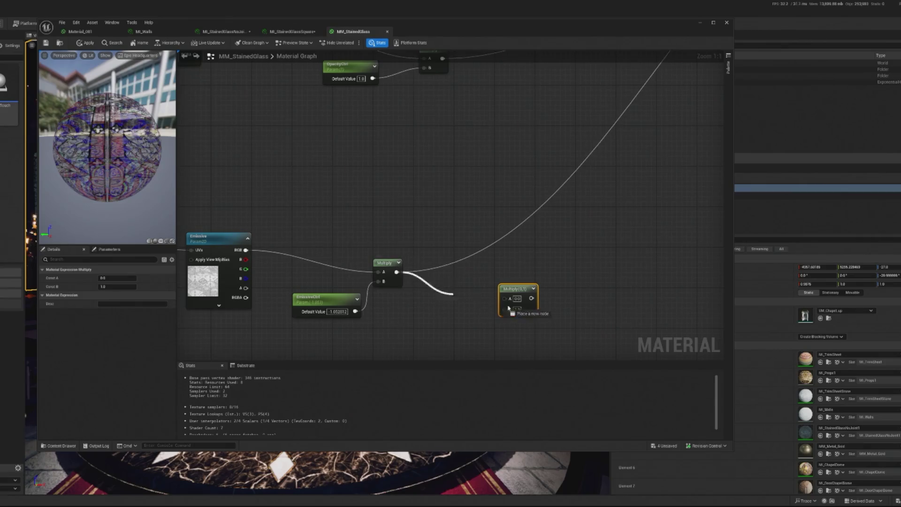
- Add a CollectionParameter node beside the second Multiply and assign it the MPC_Redeam_Parameters collection
drag(504, 282, 489, 262)
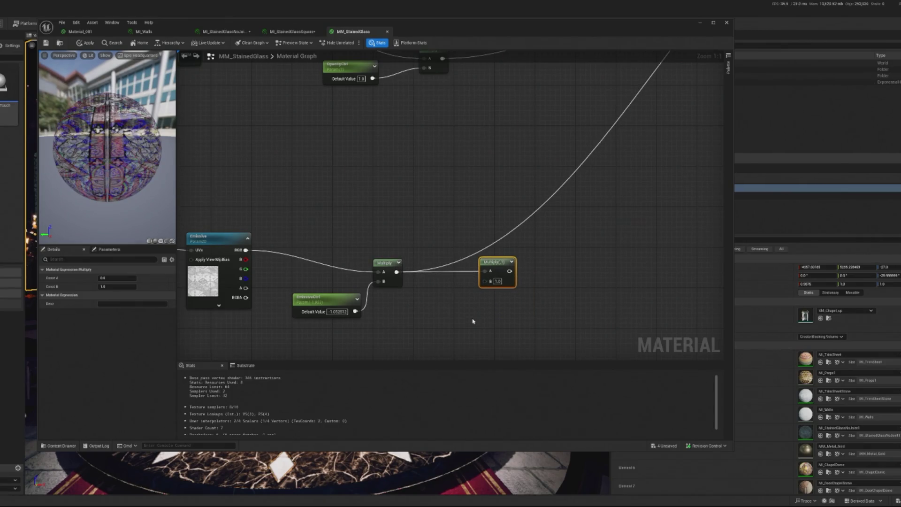
right_click(475, 318)
text(collecti)
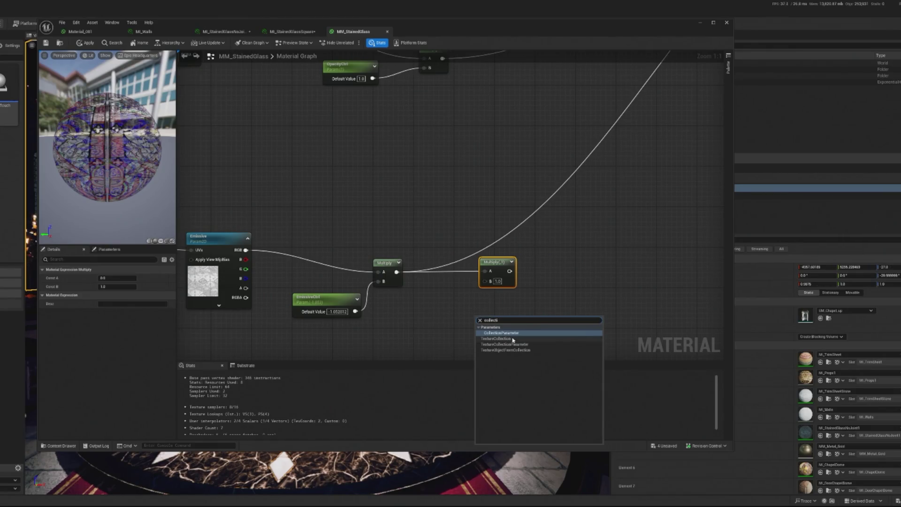
key(Return)
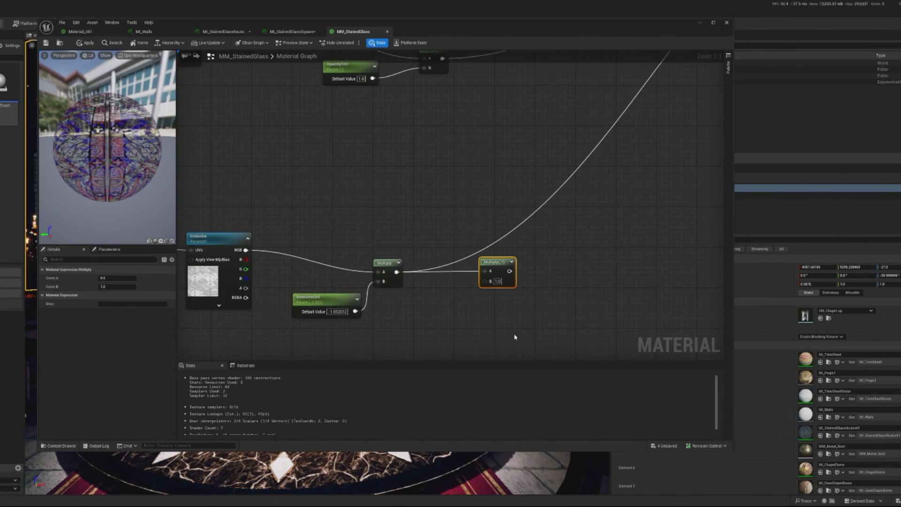
drag(487, 332, 451, 330)
click(134, 280)
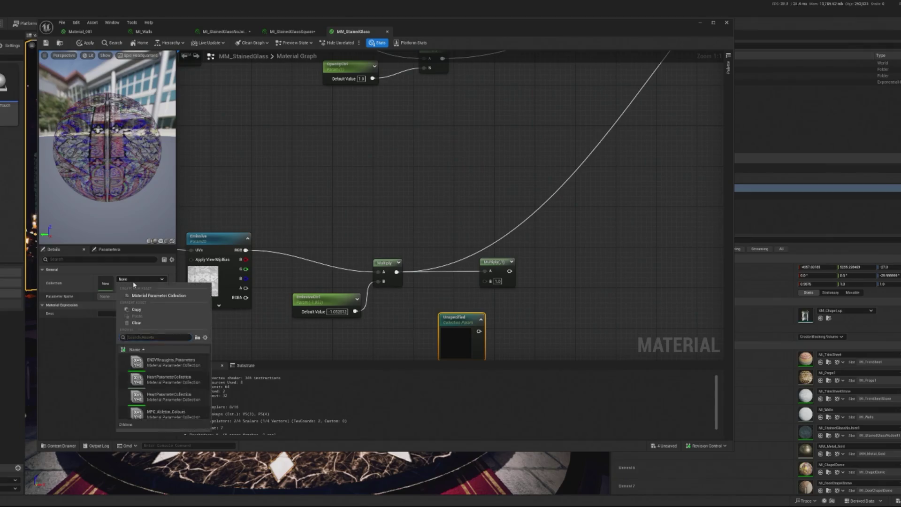
text(rede)
click(190, 368)
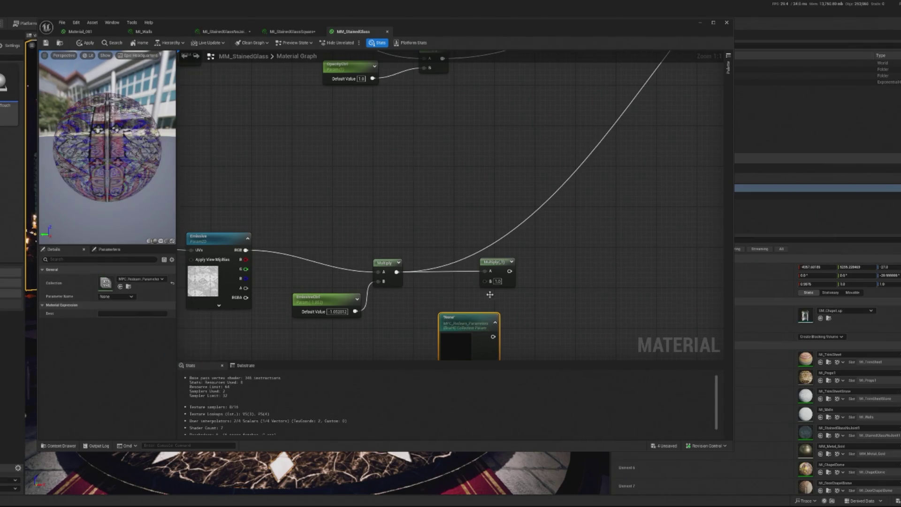
- Find the node's parameter list empty and open the MPC_Redeam_Parameters collection asset
click(133, 297)
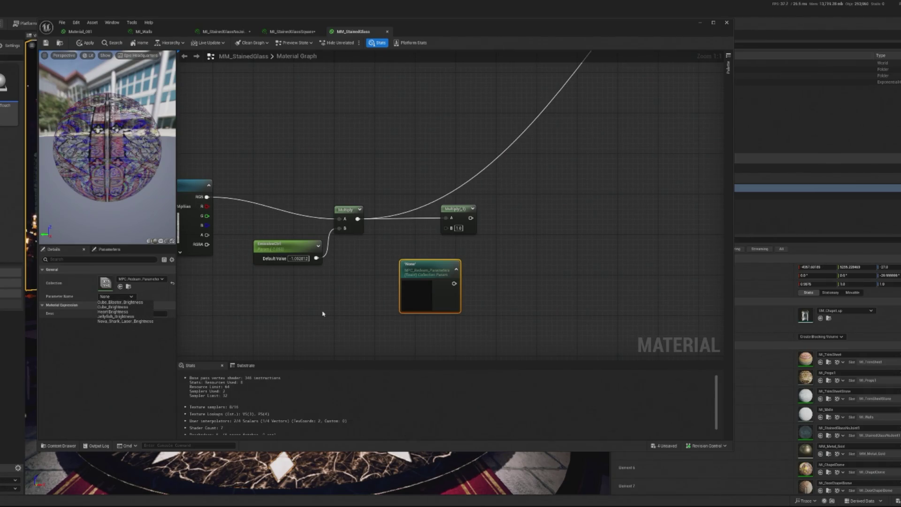
click(366, 331)
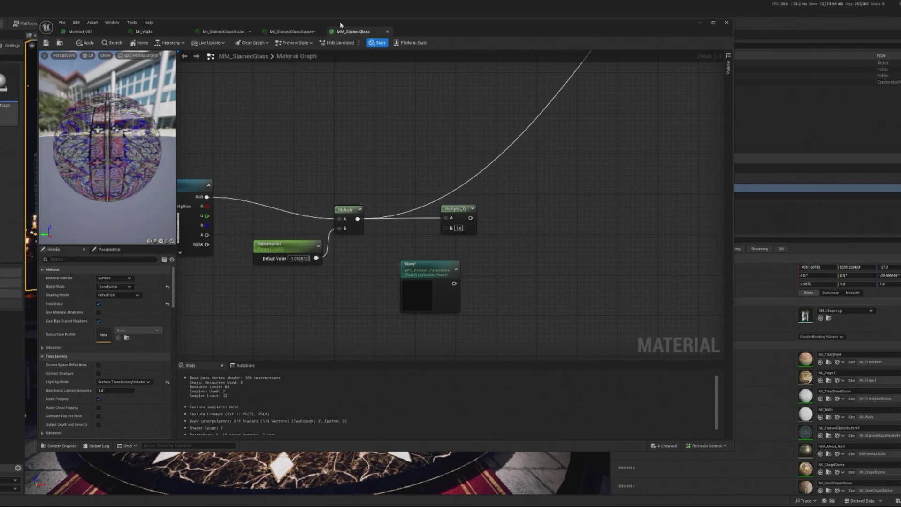
drag(441, 280, 396, 281)
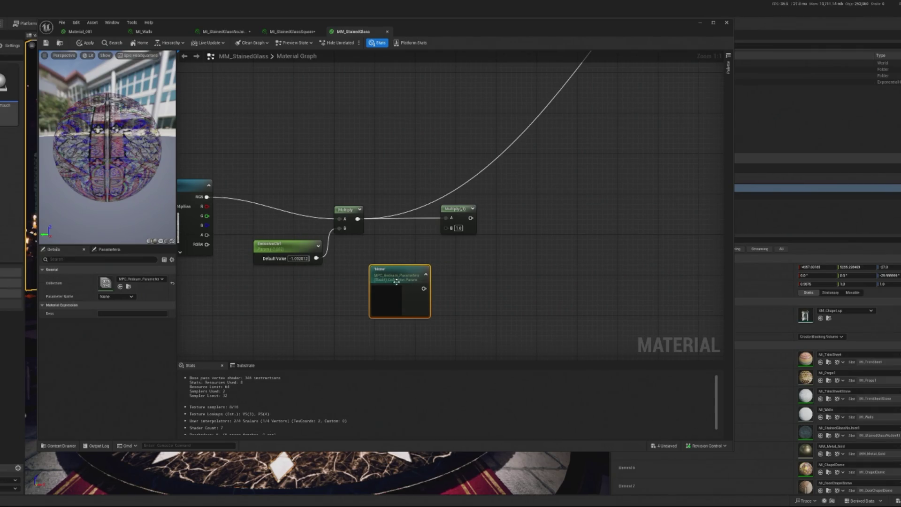
click(121, 297)
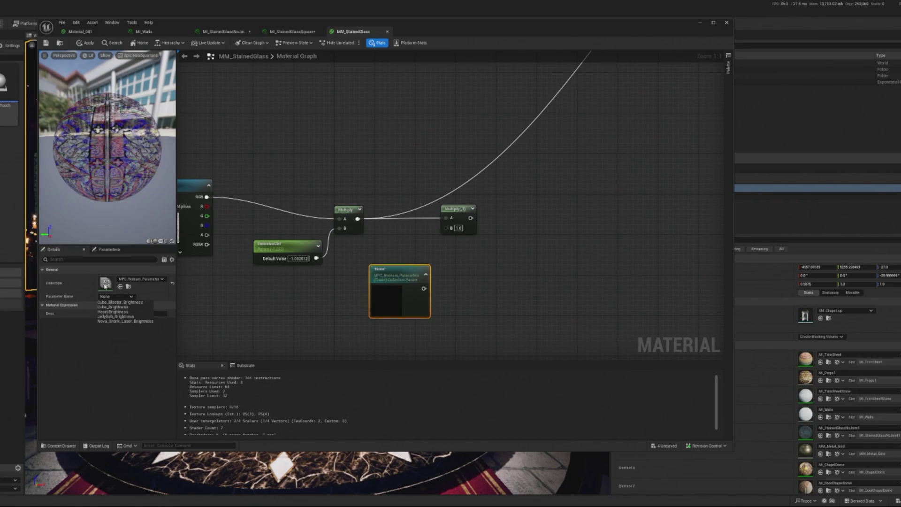
key(Escape)
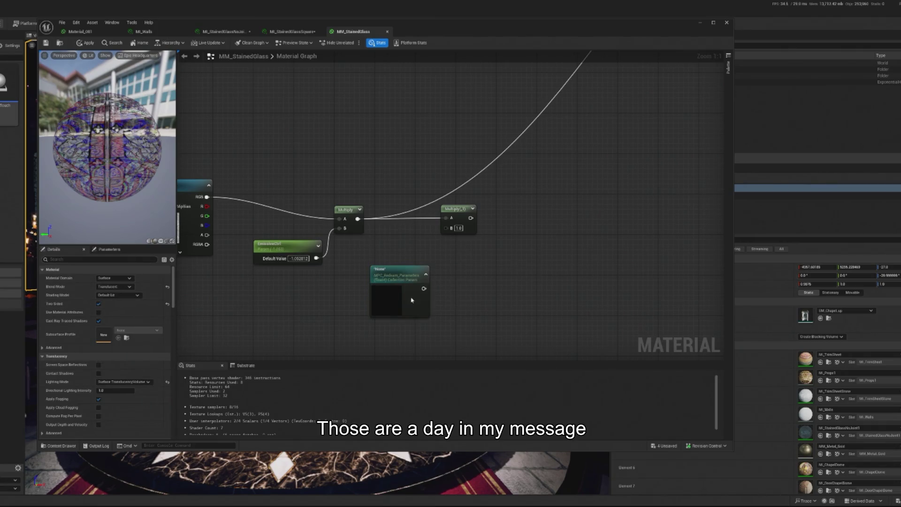
double_click(103, 283)
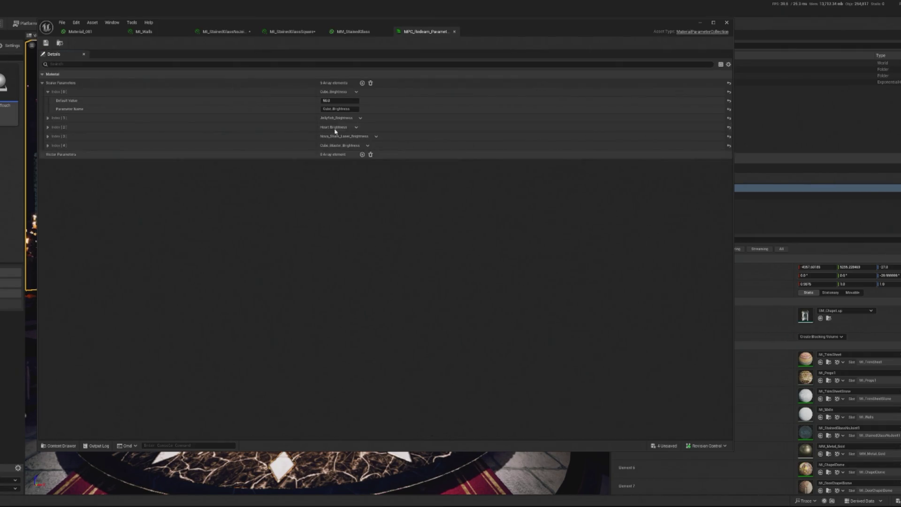
- Add a Background Colour vector parameter with a pure red default, removing a stray scalar entry
click(362, 83)
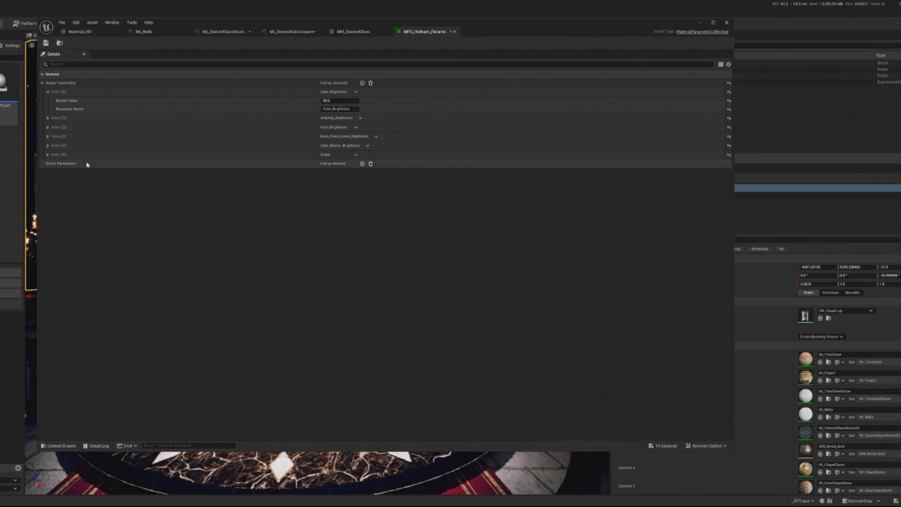
click(356, 155)
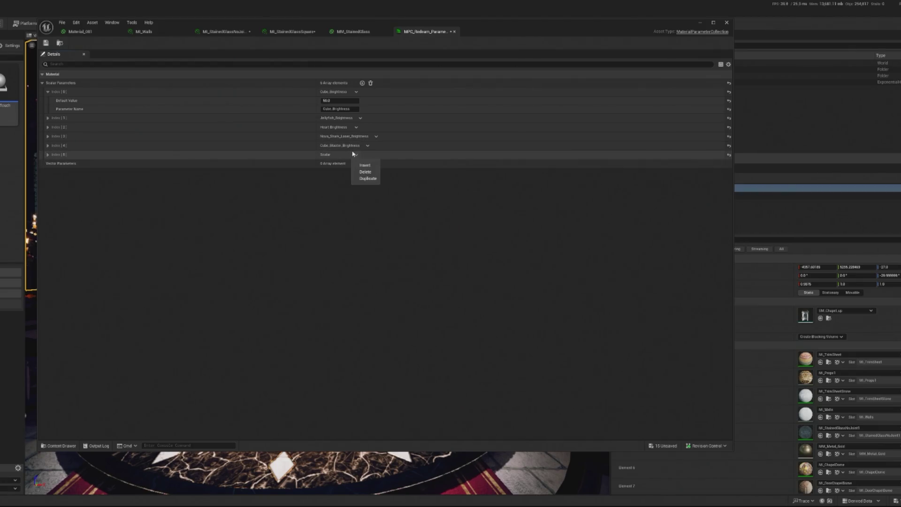
click(365, 171)
click(362, 155)
click(48, 163)
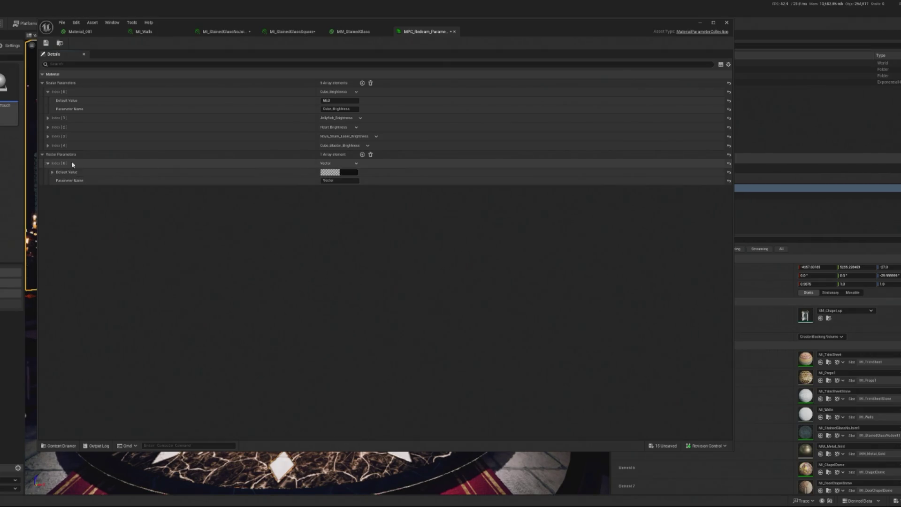
click(341, 181)
text(Background Colou)
click(356, 173)
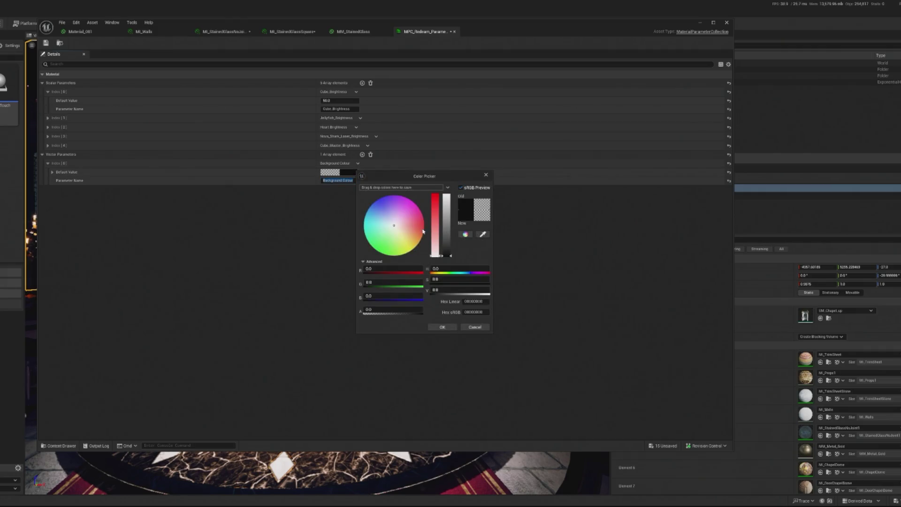
click(423, 228)
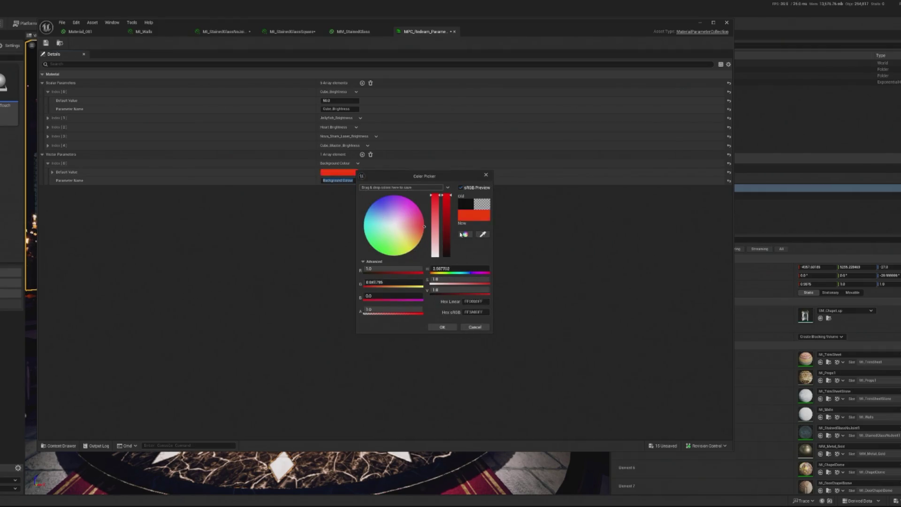
click(443, 327)
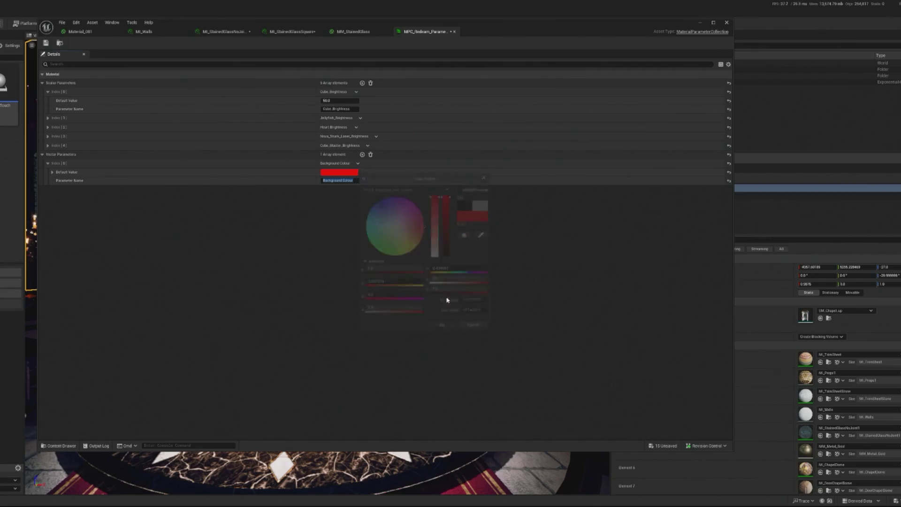
- Save and check out the collection, then wire its node into MM_StainedGlass's second Multiply
key(ctrl+s)
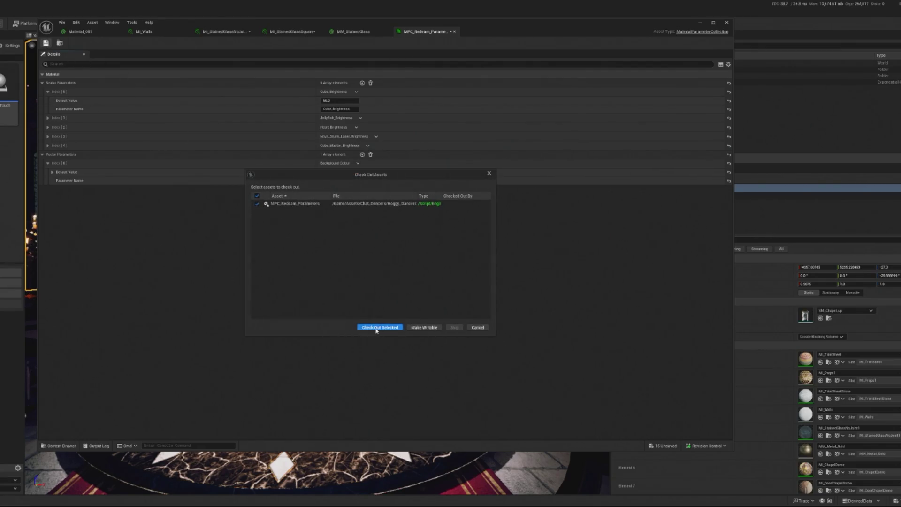
click(376, 329)
click(357, 31)
drag(423, 288, 447, 229)
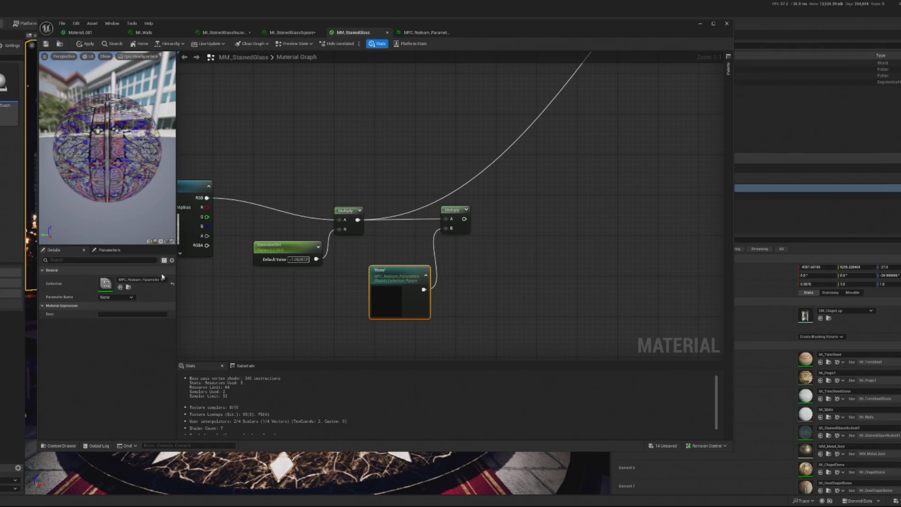
- Set the collection node's Parameter Name to Background Colour, apply the material, then return to the graph
click(117, 298)
click(134, 307)
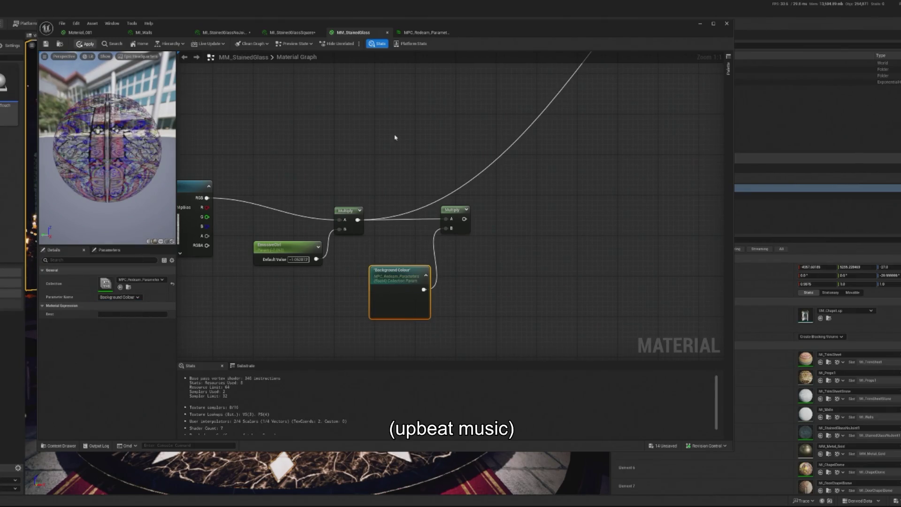
key(ctrl+s)
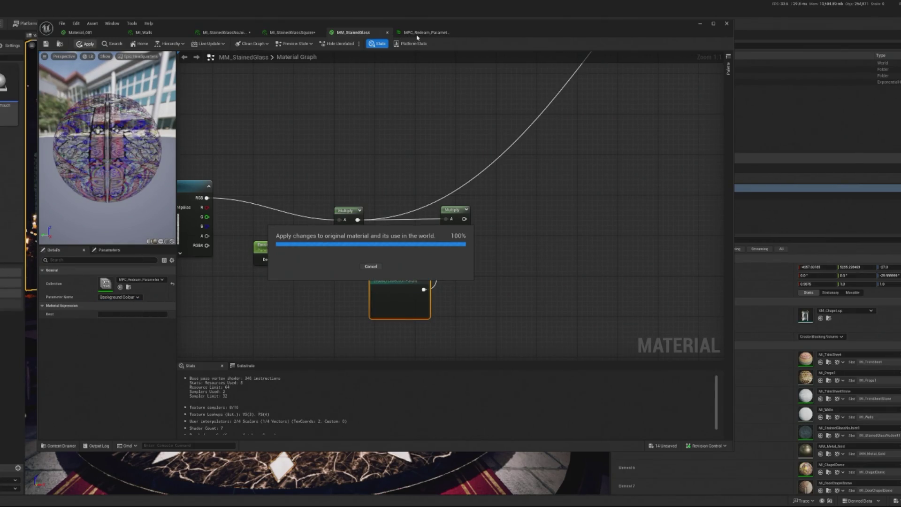
click(417, 37)
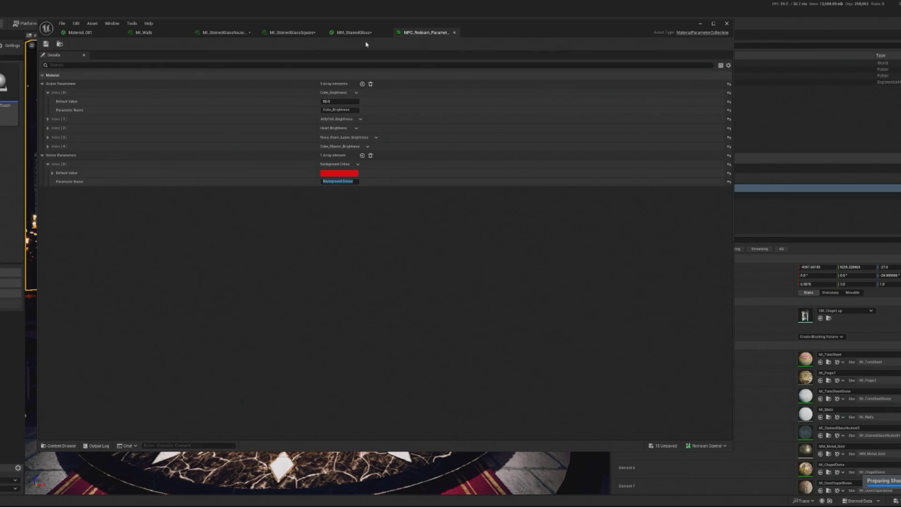
click(354, 32)
scroll(621, 147, up, 5)
drag(621, 147, 642, 80)
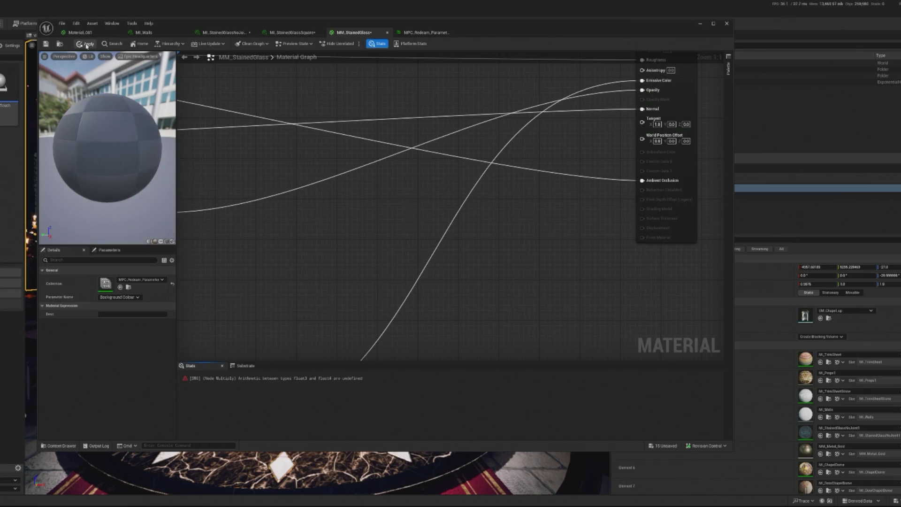
- Insert an R G Mask node between Background Colour and the Multiply's B input
click(87, 45)
click(427, 231)
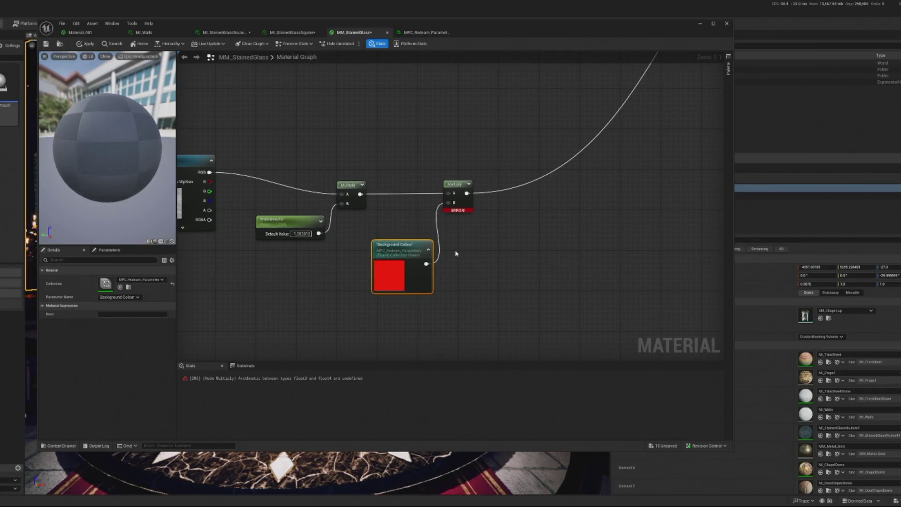
click(297, 378)
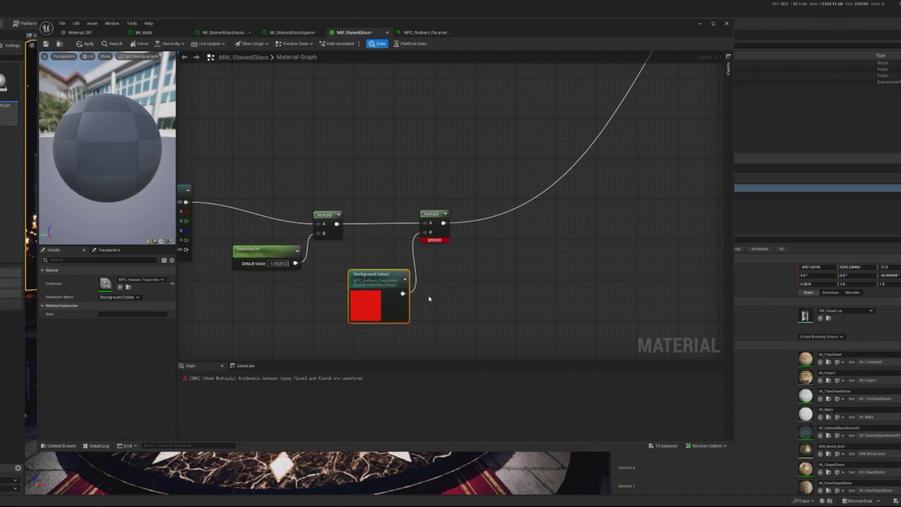
mouse_move(376, 295)
mouse_down()
mouse_move(353, 309)
mouse_move(408, 272)
mouse_up()
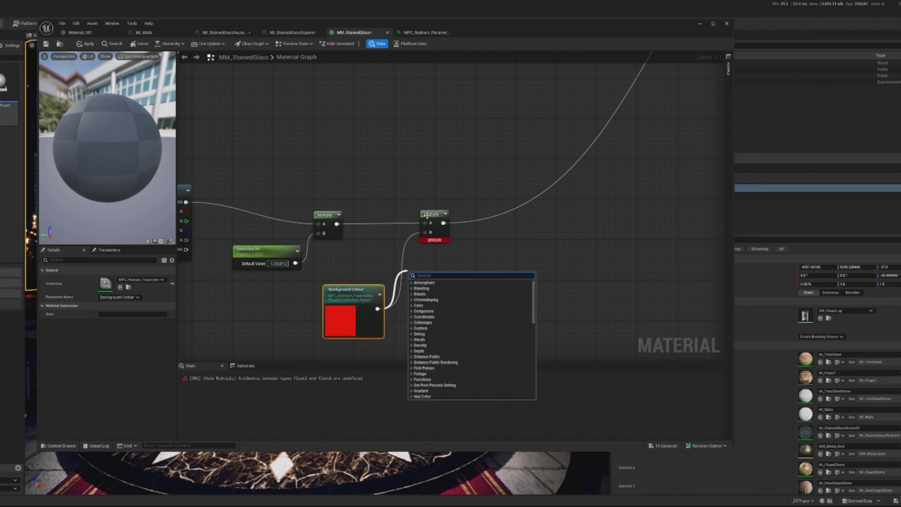
text(mask)
key(Return)
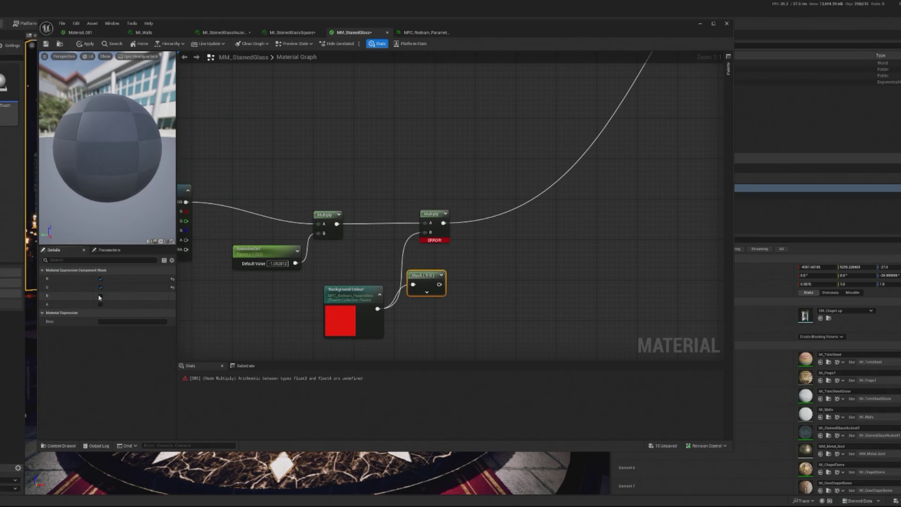
mouse_move(443, 284)
mouse_down()
mouse_move(451, 290)
mouse_move(424, 232)
mouse_move(436, 264)
mouse_move(431, 259)
mouse_up()
drag(357, 290, 422, 290)
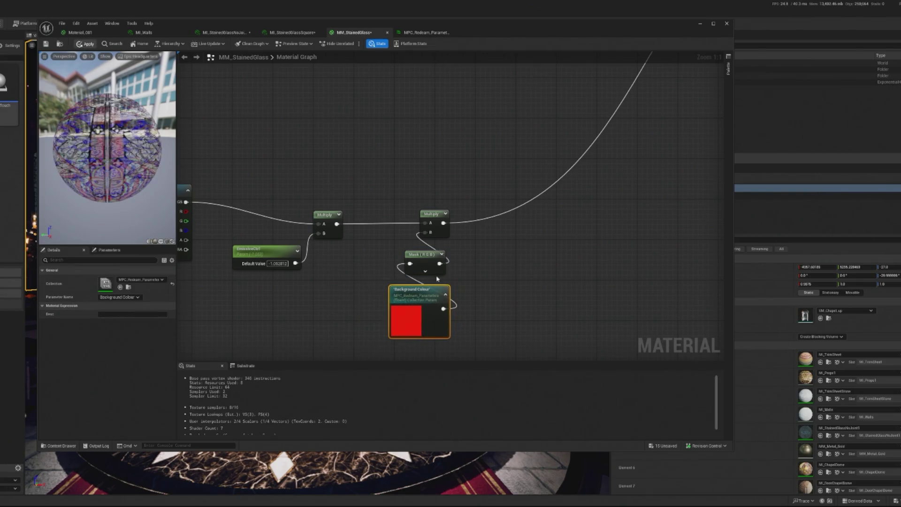
- Apply the fixed MM_StainedGlass material and minimise the Material Editor
key(ctrl+s)
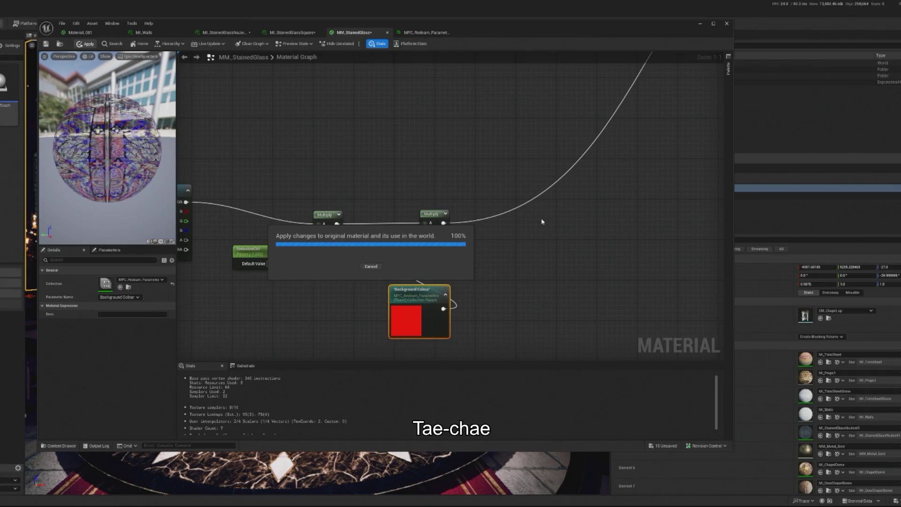
scroll(595, 189, down, 2)
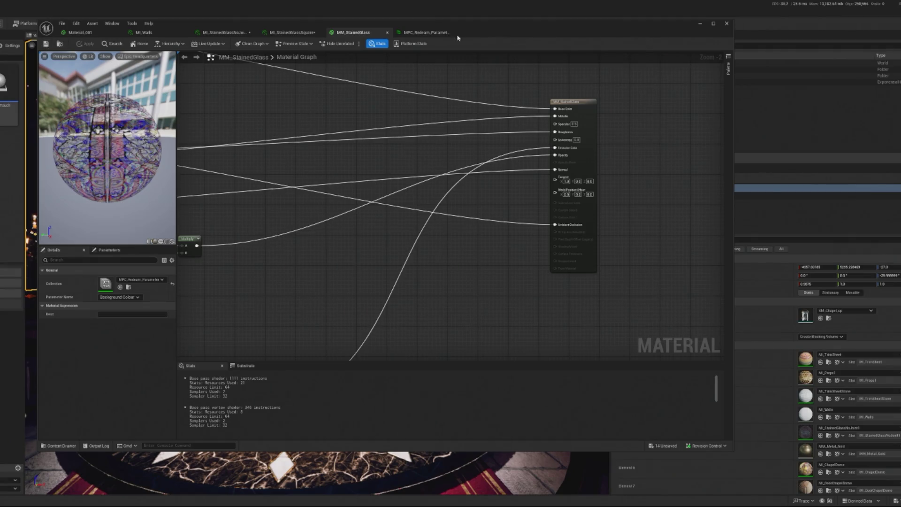
click(700, 23)
- Frame the selected Chapel_up4 arch in the level viewport
scroll(312, 250, up, 2)
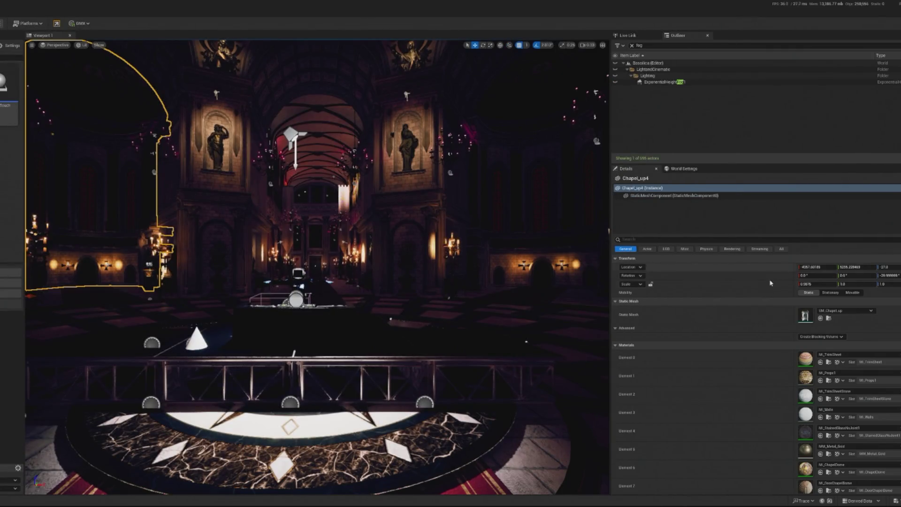
key(f)
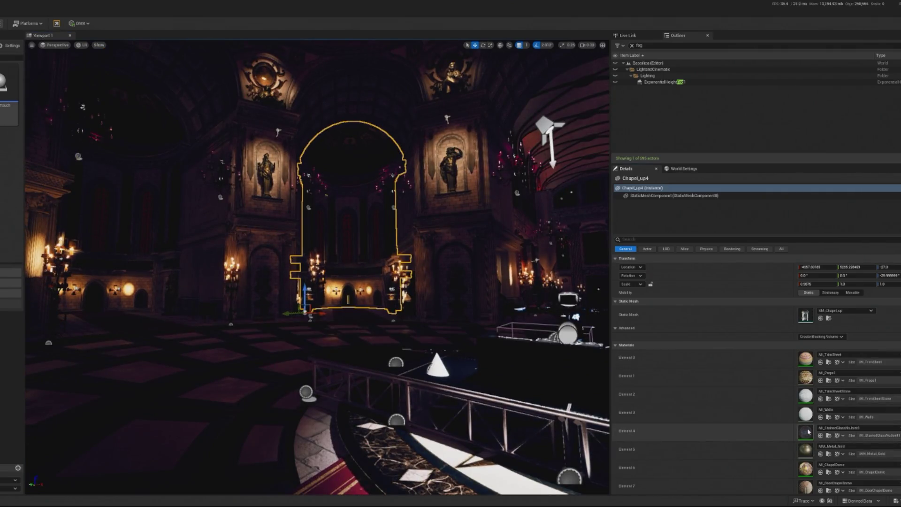
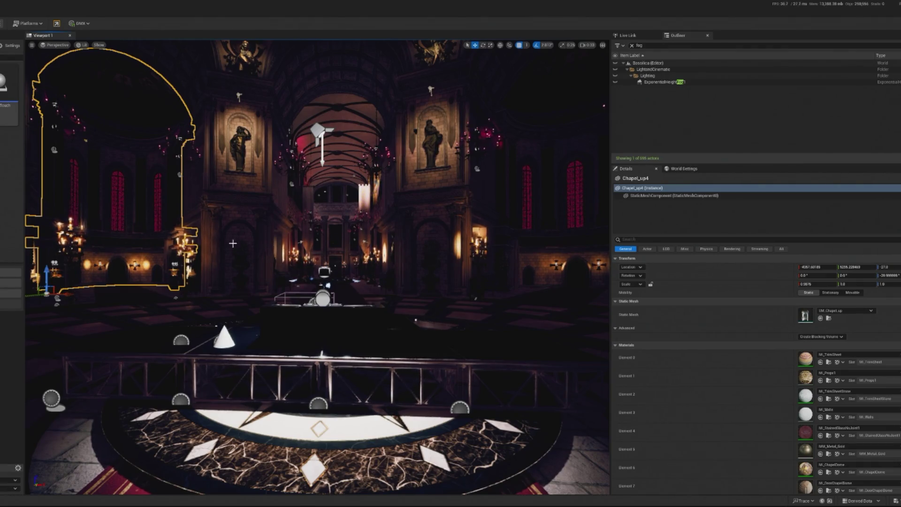
- Fly through the nave, selecting the main entrance mesh and then the CineCam03 camera
scroll(233, 243, down, 5)
click(358, 255)
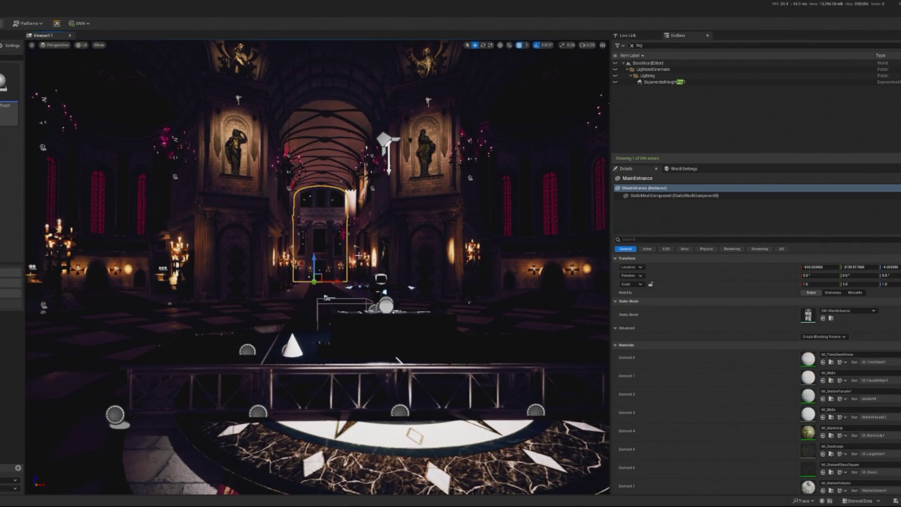
scroll(804, 444, down, 2)
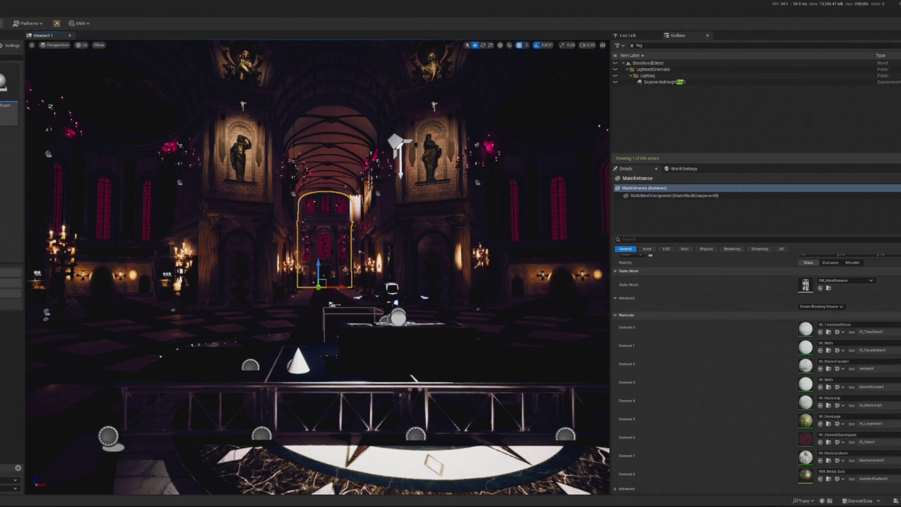
mouse_move(302, 212)
mouse_down()
mouse_move(343, 183)
mouse_move(399, 316)
mouse_move(429, 281)
mouse_move(408, 235)
mouse_move(418, 203)
mouse_up()
click(425, 268)
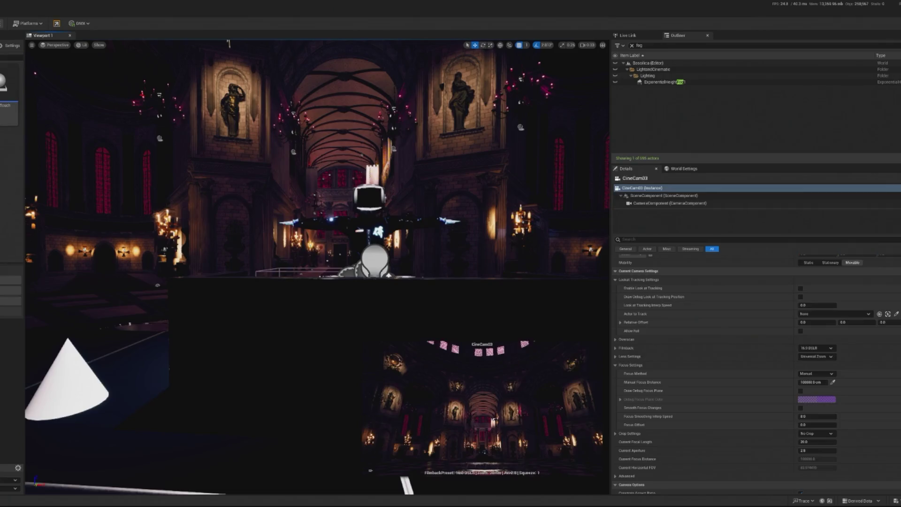
- Set BP_Deckard_April25's Rotation Z to 0° and launch Play In Editor with Alt+P
click(409, 220)
key(f)
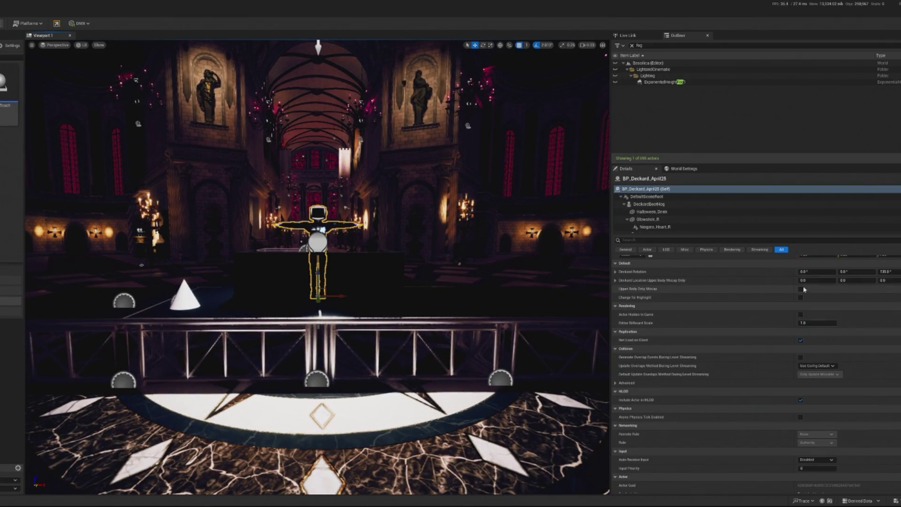
scroll(798, 331, up, 1)
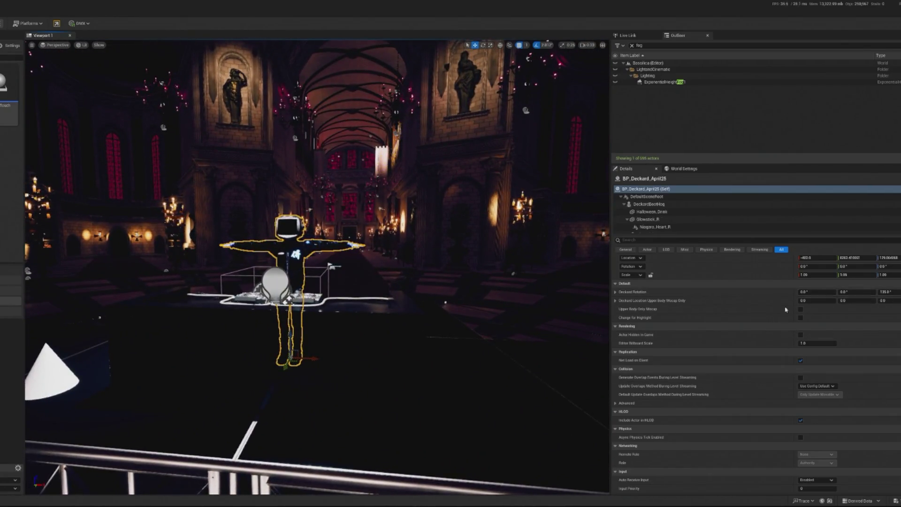
click(887, 292)
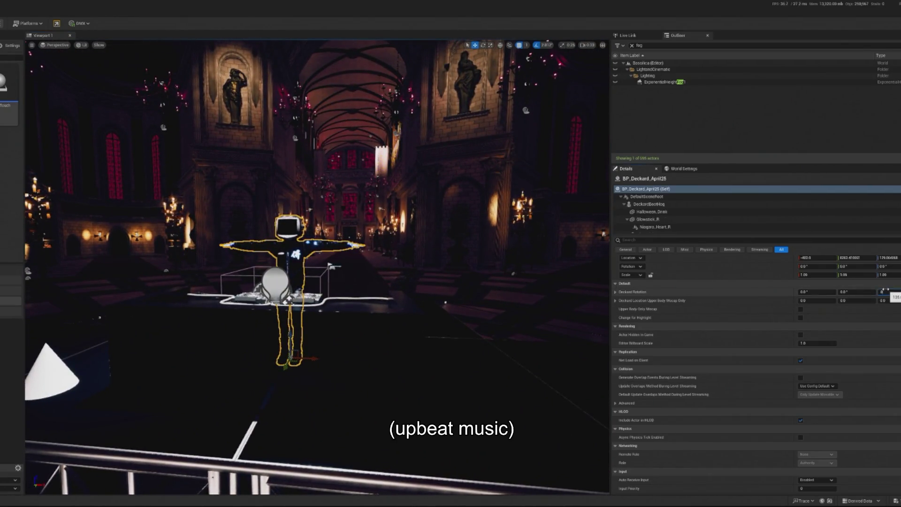
key(Return)
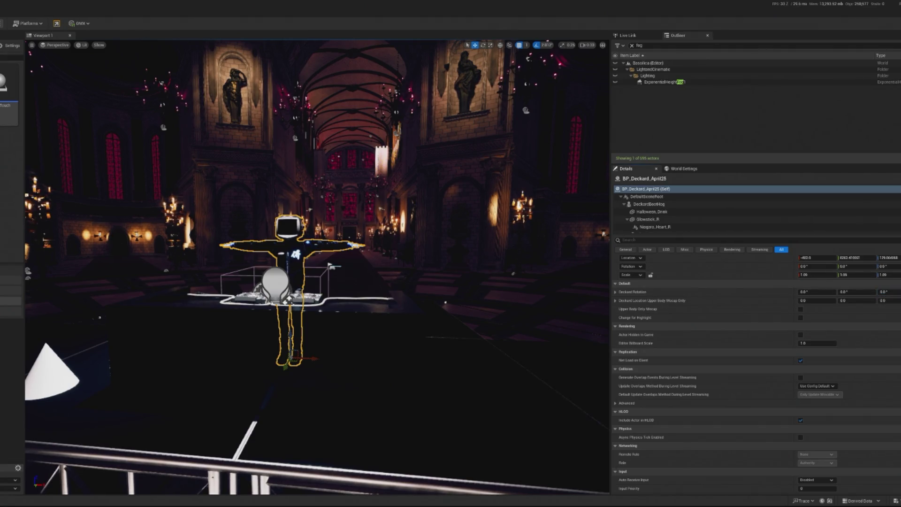
key(alt+p)
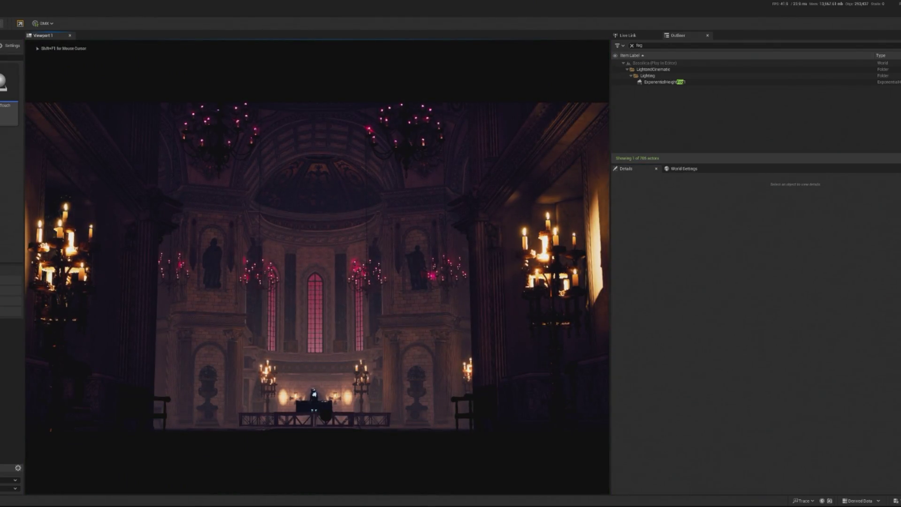
- Stop the play test and select CineCam02 beside the carpeted aisle to preview its altar framing
key(Escape)
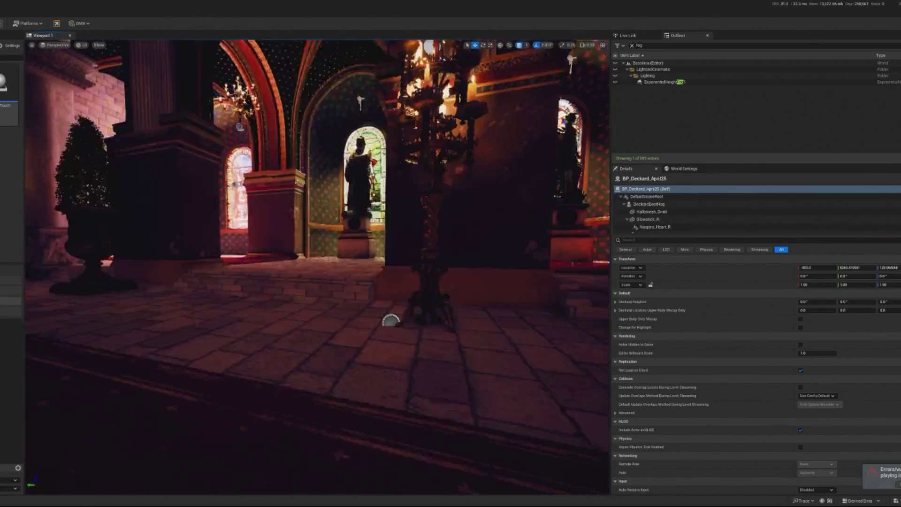
drag(390, 320, 378, 306)
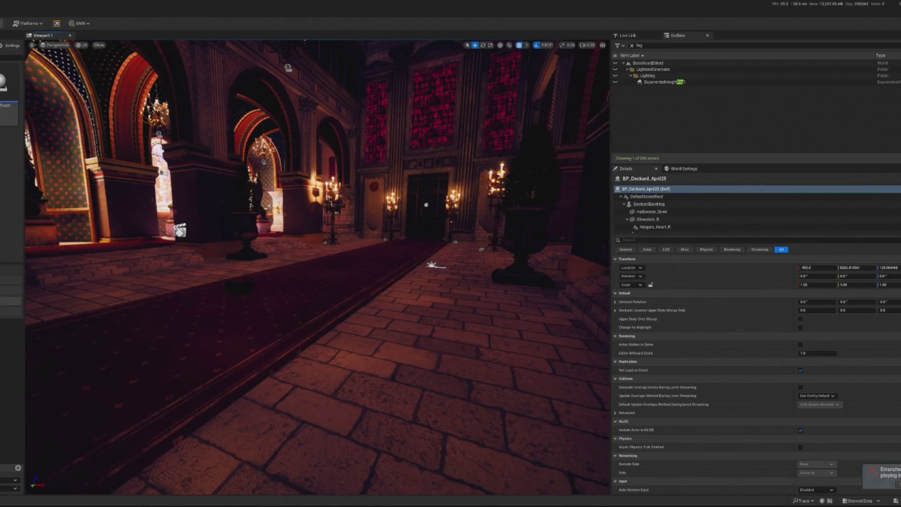
click(179, 230)
drag(180, 230, 432, 251)
mouse_move(432, 251)
mouse_down()
mouse_move(561, 61)
mouse_move(310, 229)
mouse_move(211, 277)
mouse_up()
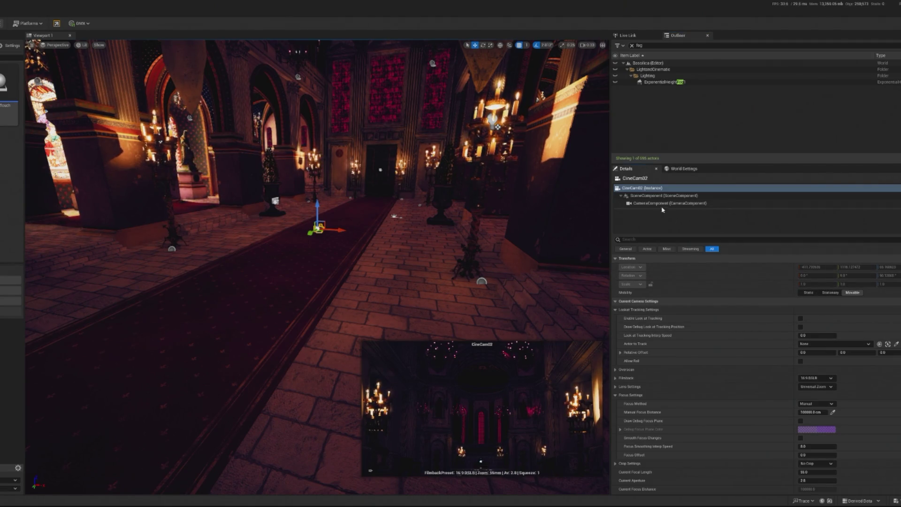
- Frame the view on SM_DiscFloor2 beneath the altar stage
click(658, 188)
drag(305, 263, 305, 263)
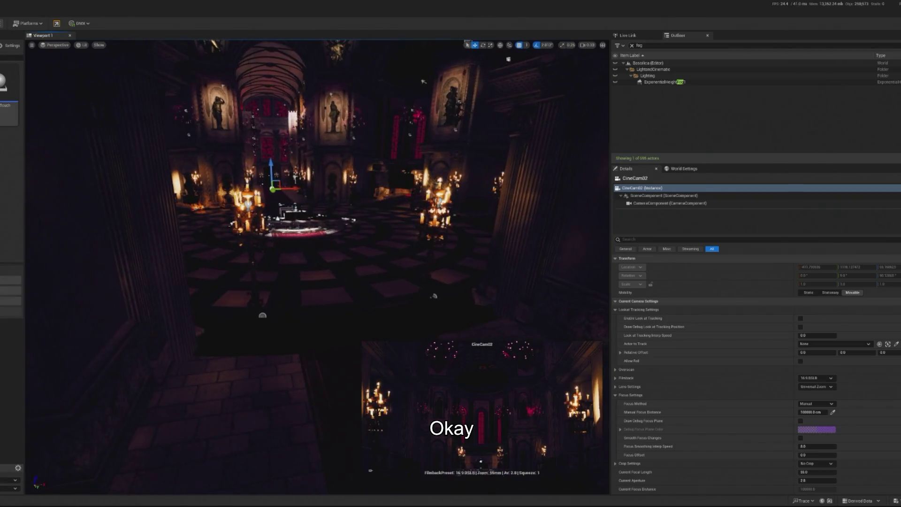
click(301, 230)
key(f)
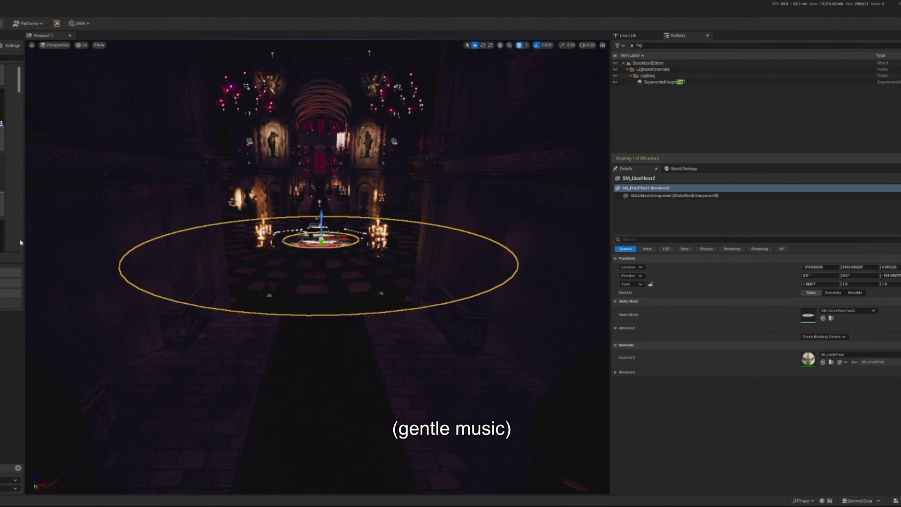
- Drag BP_Floating_CameraXYZ from the Content Browser into the nave
scroll(13, 223, down, 3)
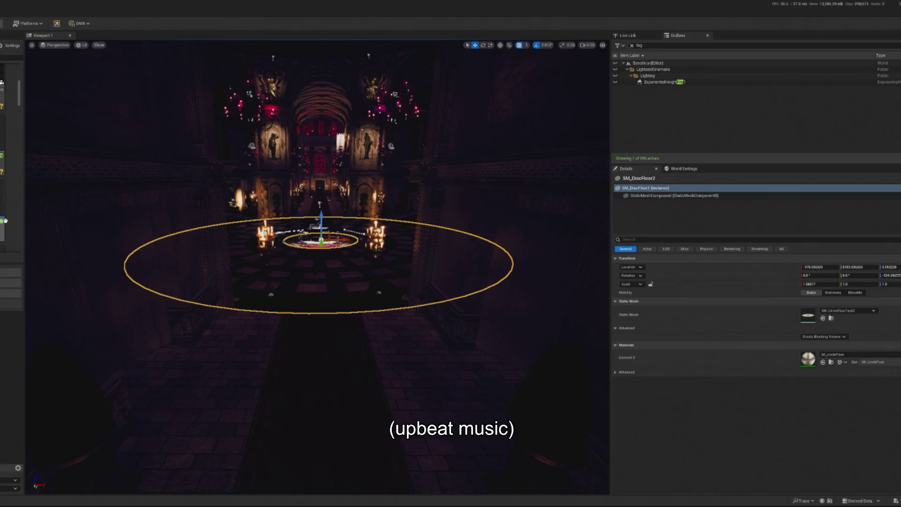
scroll(13, 188, down, 2)
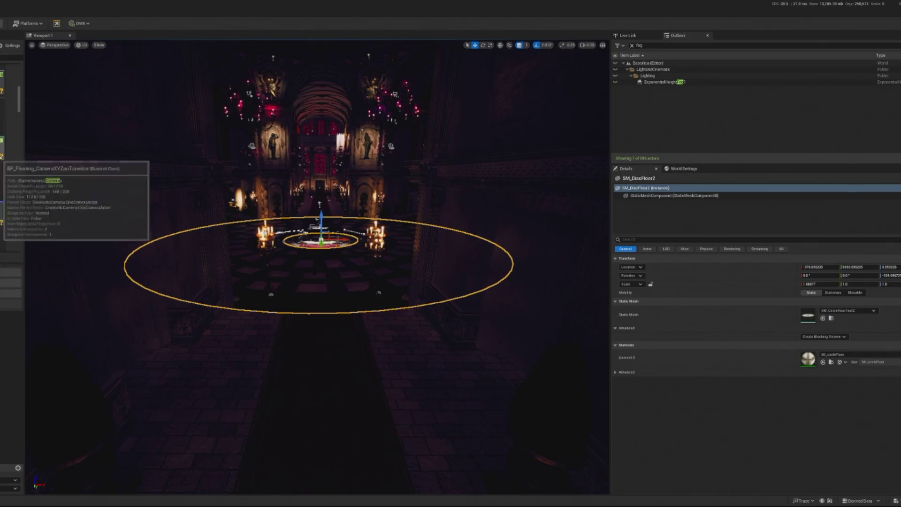
scroll(13, 188, up, 1)
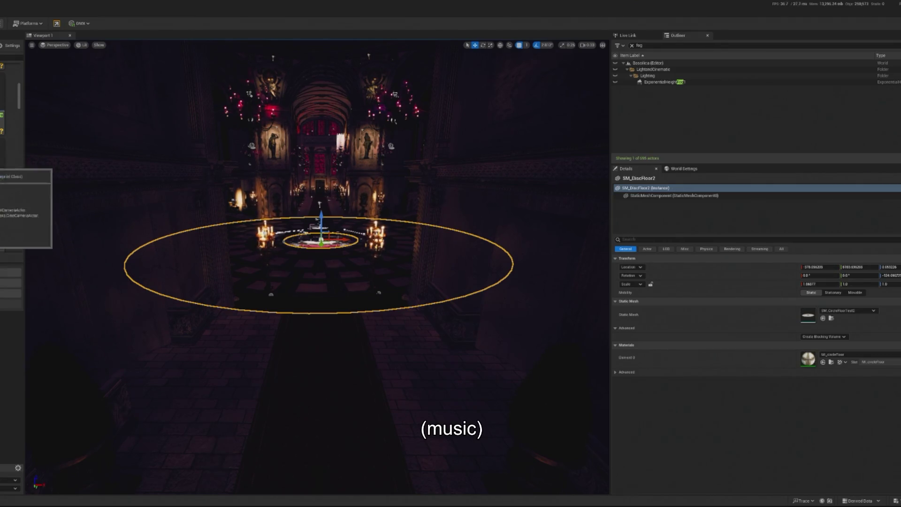
drag(323, 399, 322, 399)
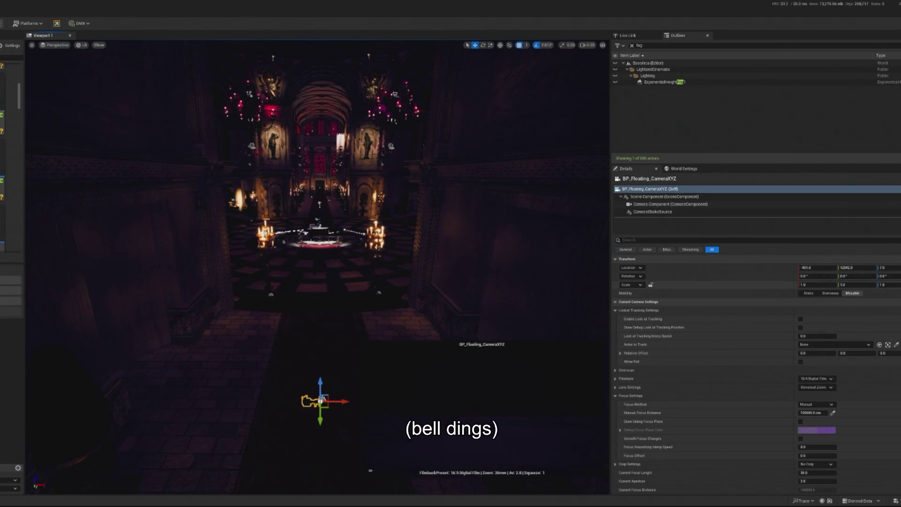
- Set the floating camera's Rotation Z to -90° and switch to the rotate gizmo
click(883, 276)
text(90)
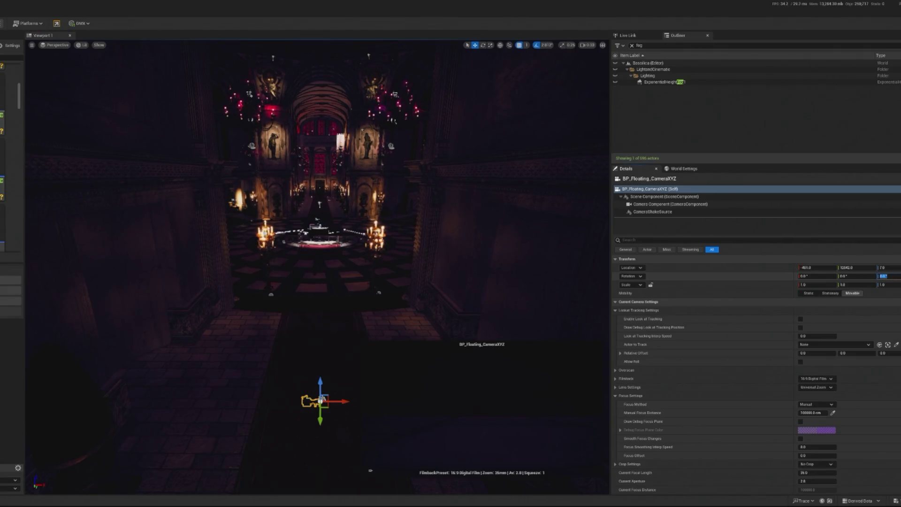
key(Return)
mouse_move(321, 401)
mouse_down()
mouse_move(177, 292)
mouse_move(157, 251)
mouse_move(282, 325)
mouse_move(235, 263)
mouse_move(371, 298)
mouse_move(387, 250)
mouse_move(384, 266)
mouse_up()
key(e)
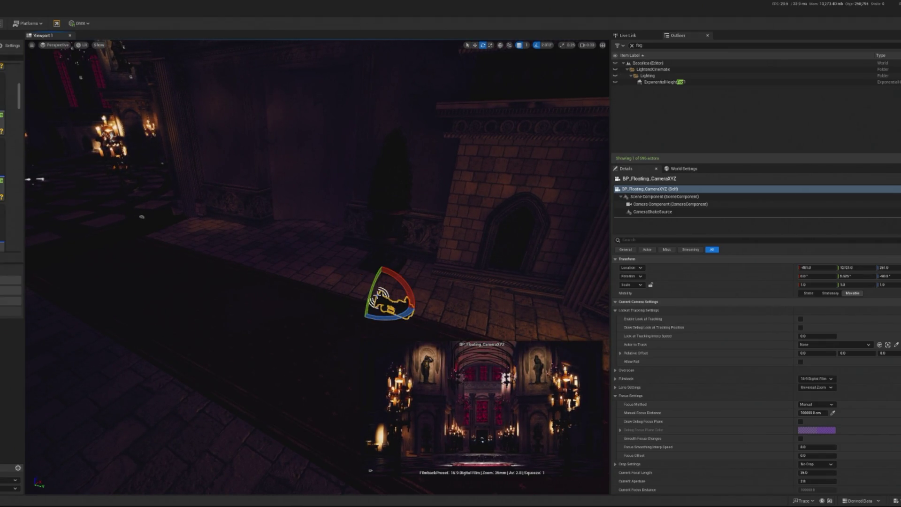
click(816, 404)
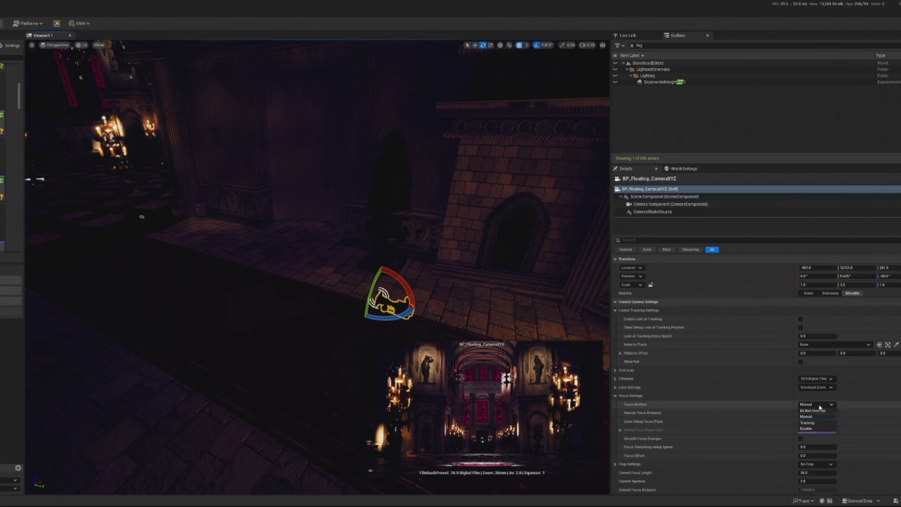
- Set the floating camera's Focus Method to Disable
click(809, 412)
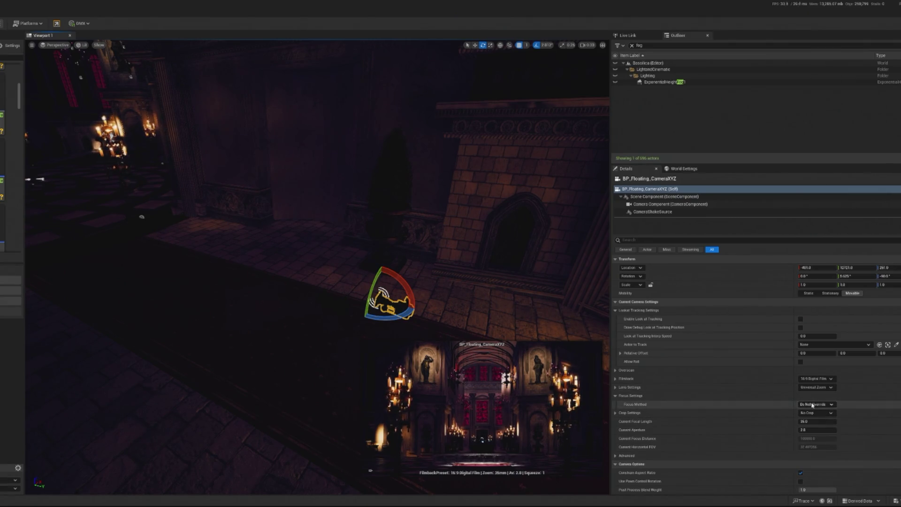
click(815, 404)
click(811, 425)
drag(808, 422, 850, 423)
- Move the floating camera vertically, lowering it through the floor then raising it to Z 107
key(w)
mouse_move(393, 287)
mouse_down()
mouse_move(389, 343)
mouse_move(391, 333)
mouse_up()
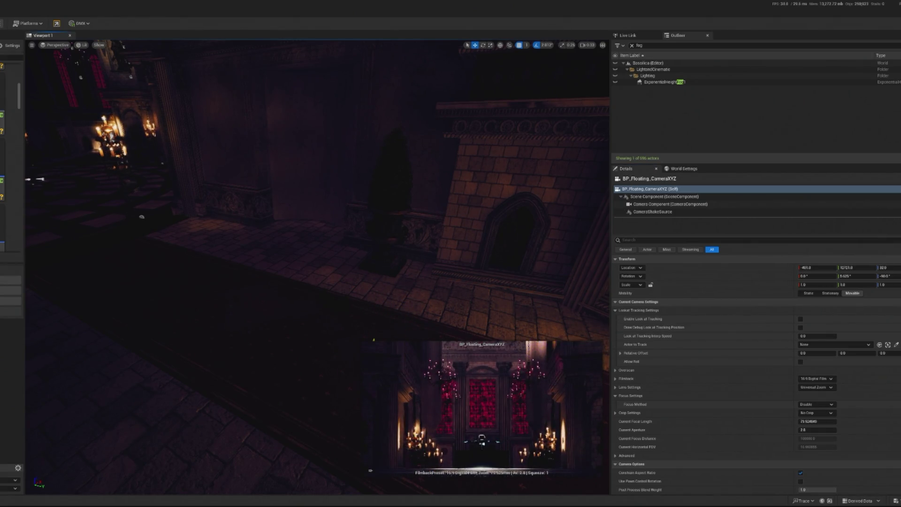
key(f)
scroll(395, 357, down, 3)
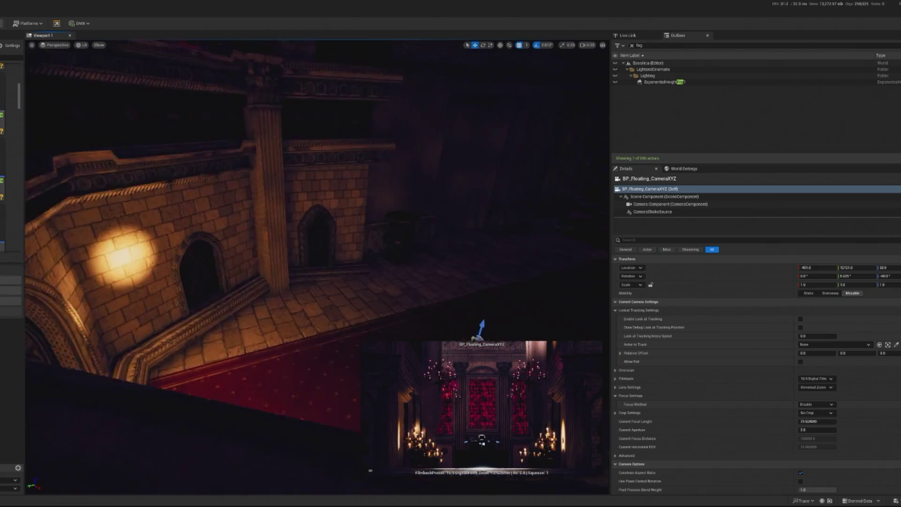
mouse_move(395, 358)
mouse_down()
mouse_move(348, 324)
mouse_move(358, 298)
mouse_move(385, 285)
mouse_up()
mouse_move(376, 235)
mouse_down()
mouse_move(373, 209)
mouse_move(371, 238)
mouse_move(73, 301)
mouse_move(141, 285)
mouse_up()
key(e)
key(w)
key(Left)
- Set the camera's Current Focal Length to 20 mm
drag(815, 423, 869, 424)
drag(260, 257, 261, 300)
drag(820, 421, 789, 421)
click(817, 421)
text(20)
key(Return)
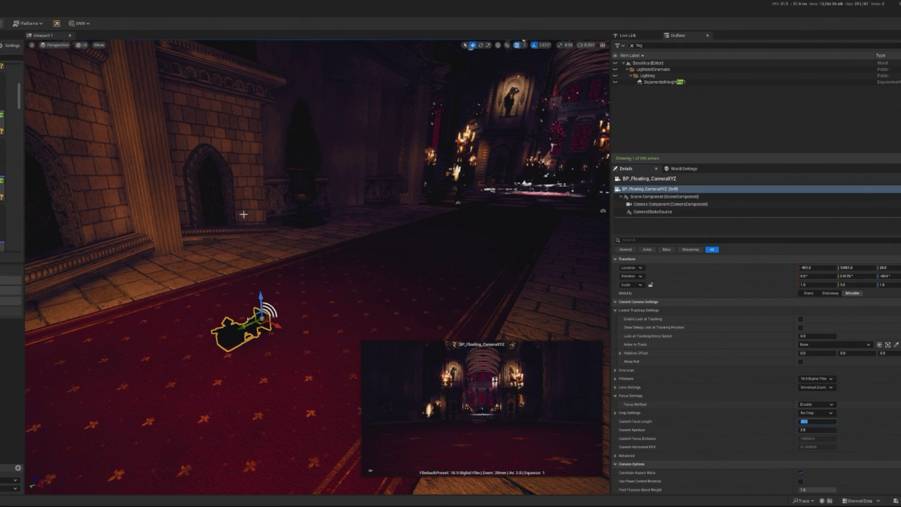
- Move the camera forward into the nave, raise it to Z 189 and tilt its pitch slightly
mouse_move(242, 331)
mouse_down()
mouse_move(522, 197)
mouse_move(542, 108)
mouse_up()
mouse_move(525, 176)
mouse_down()
mouse_move(536, 156)
mouse_move(539, 181)
mouse_up()
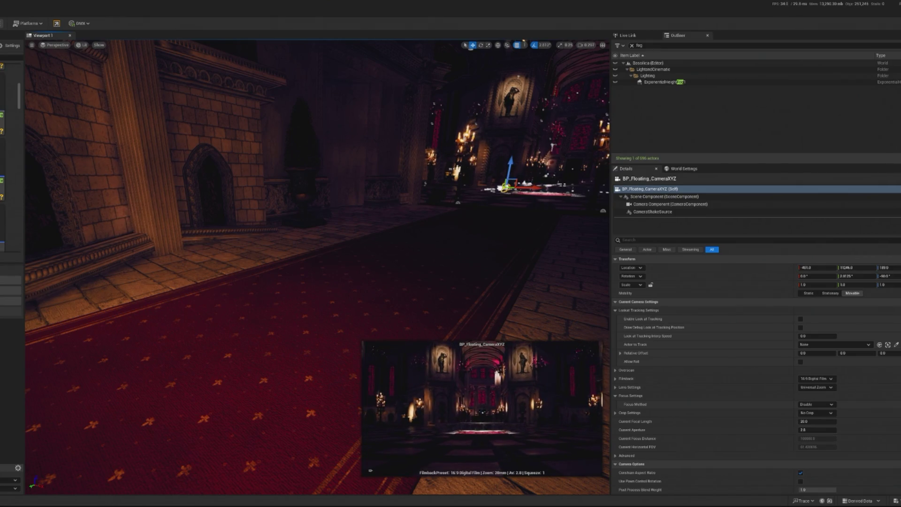
key(e)
drag(513, 155, 507, 178)
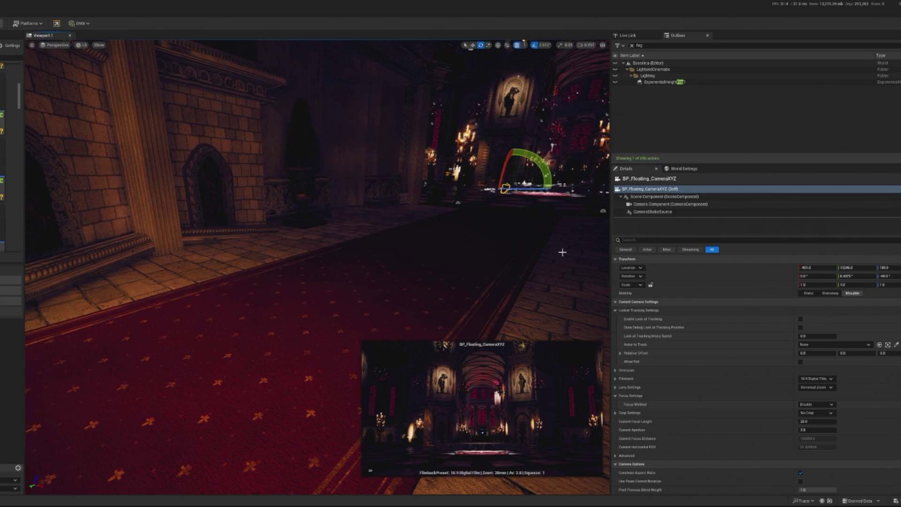
click(632, 45)
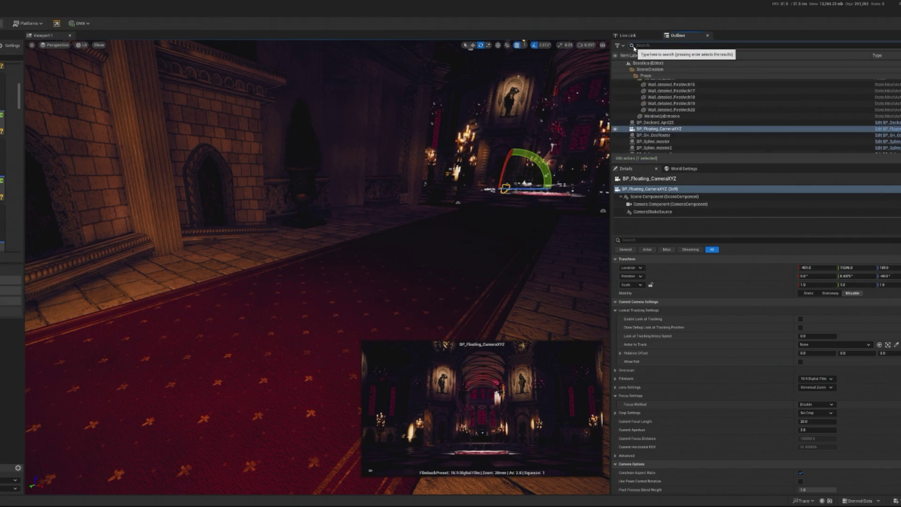
- Assign BP_Floating_CameraXYZ to index 0 of BP_TG_CameraDirector's Camera Array and play-test
text(dr)
click(658, 89)
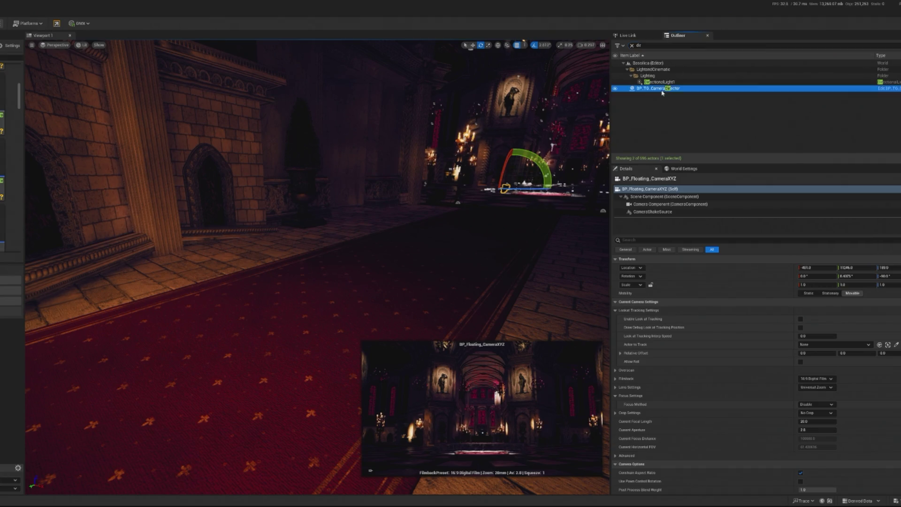
click(829, 345)
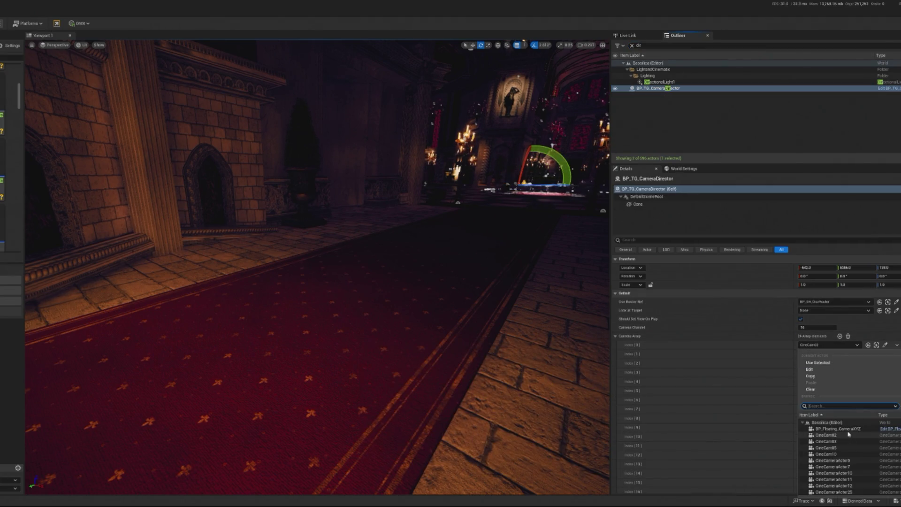
click(848, 431)
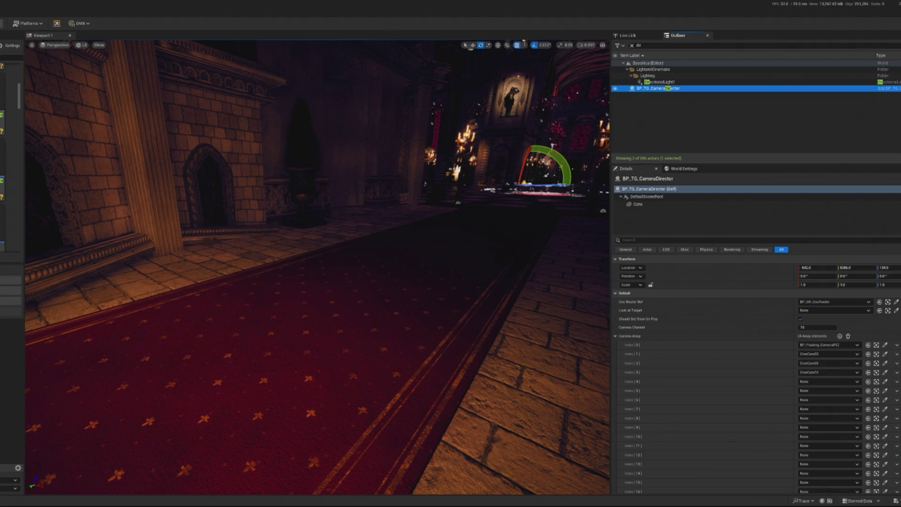
key(alt+p)
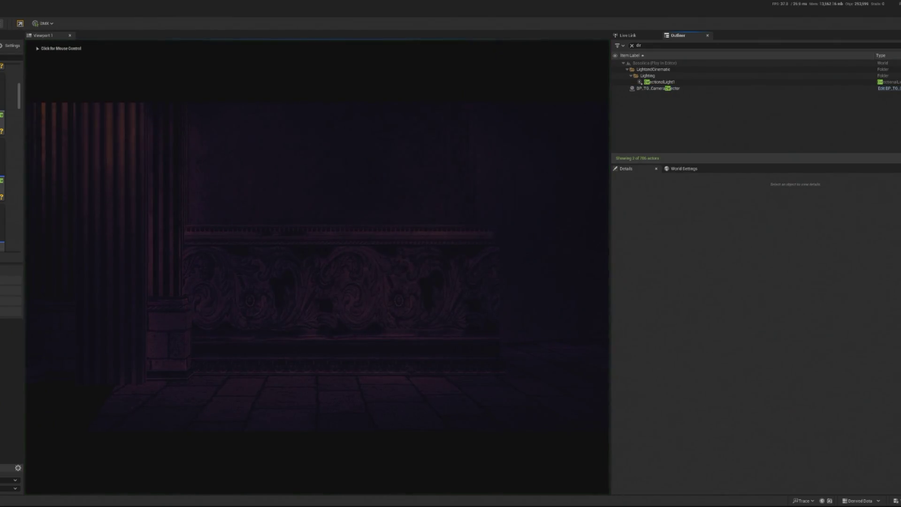
key(Escape)
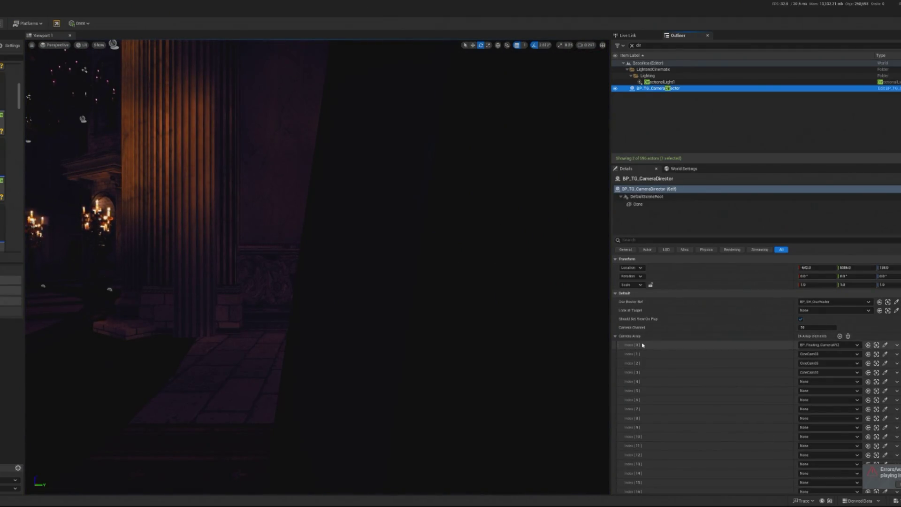
- Leave the World Settings game mode override as None and run another play test
mouse_move(329, 282)
mouse_down()
mouse_move(324, 301)
mouse_move(286, 329)
mouse_up()
key(f)
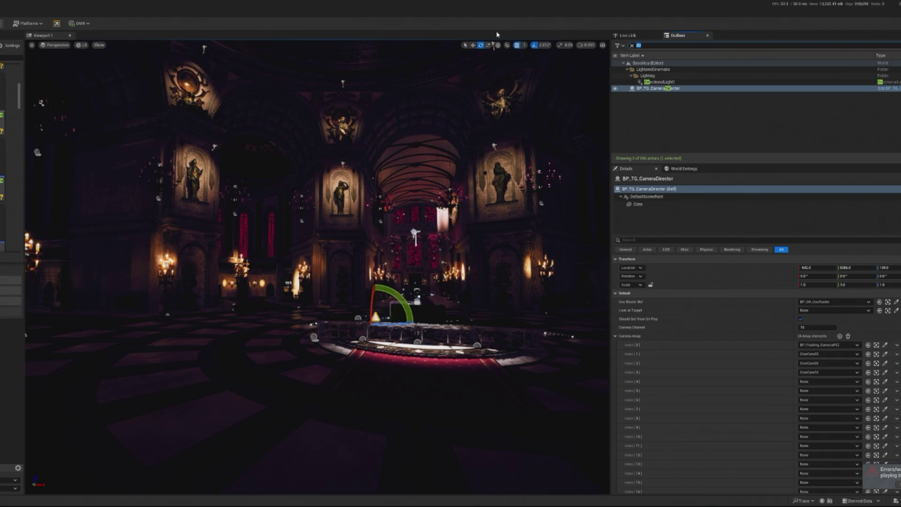
key(BackSpace)
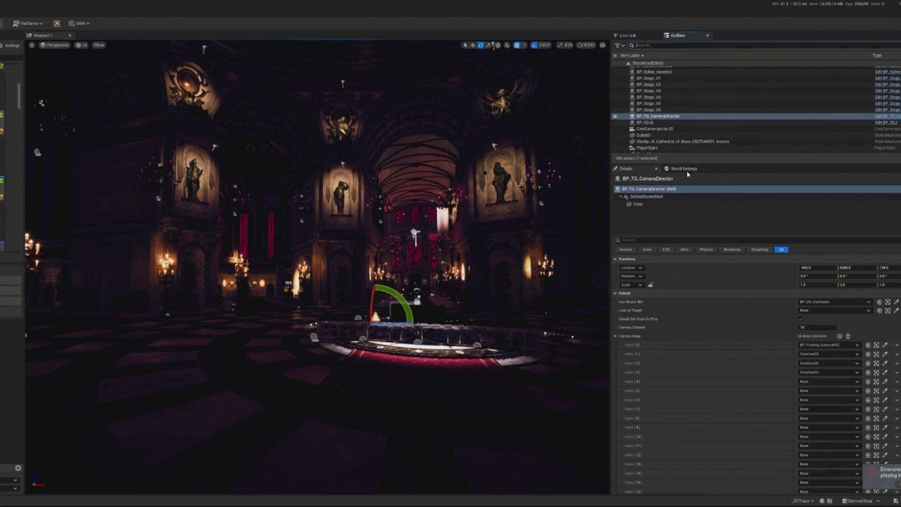
click(685, 169)
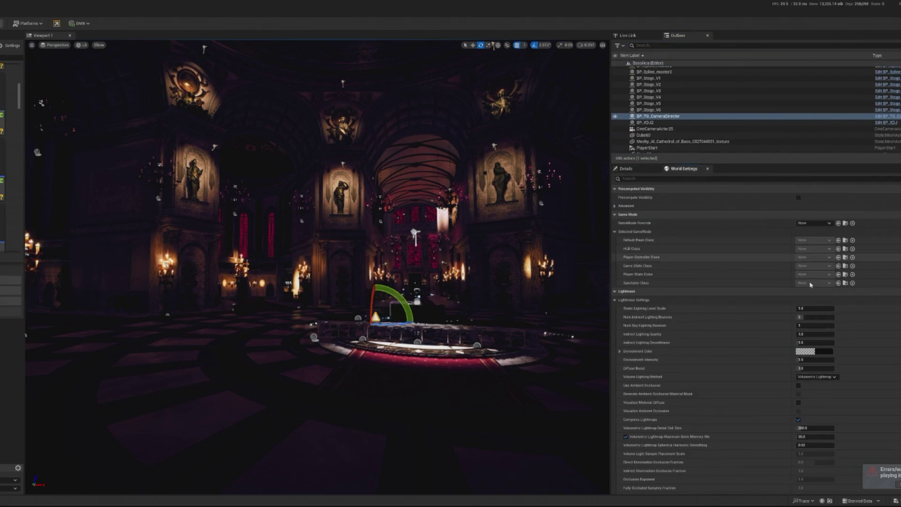
click(813, 223)
click(784, 245)
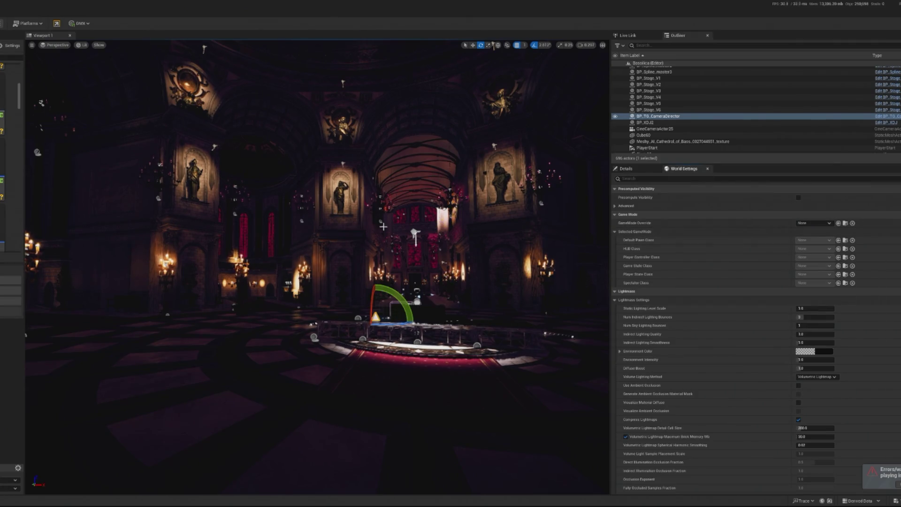
key(alt+p)
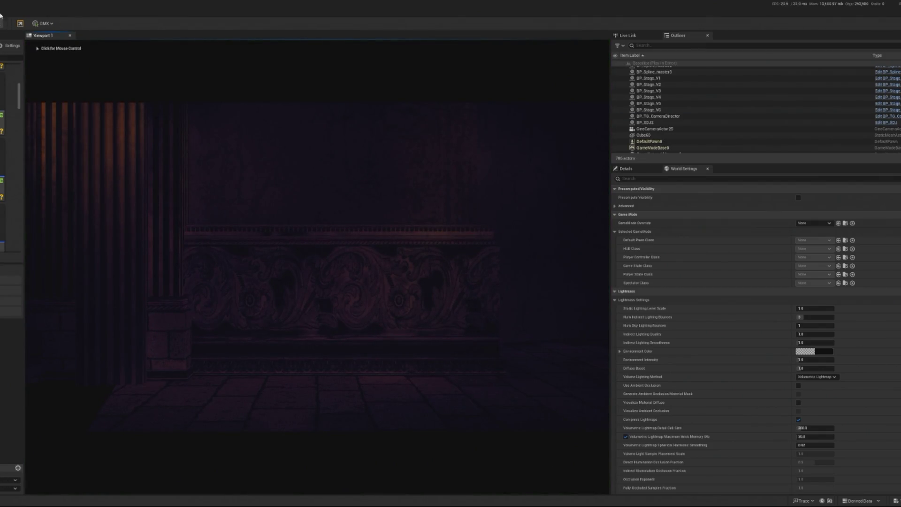
click(657, 116)
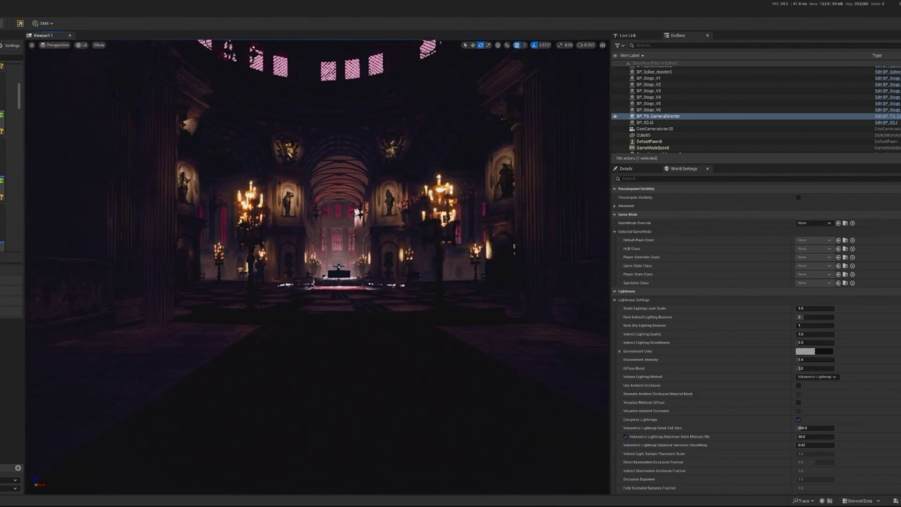
- Reselect the camera director and enable Should Set View On Play
click(310, 298)
scroll(499, 228, down, 3)
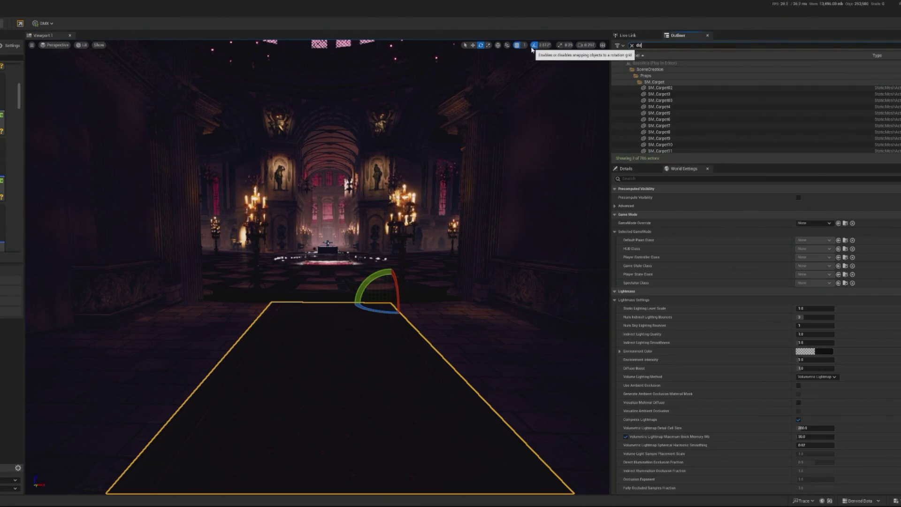
click(643, 45)
text(di)
click(667, 88)
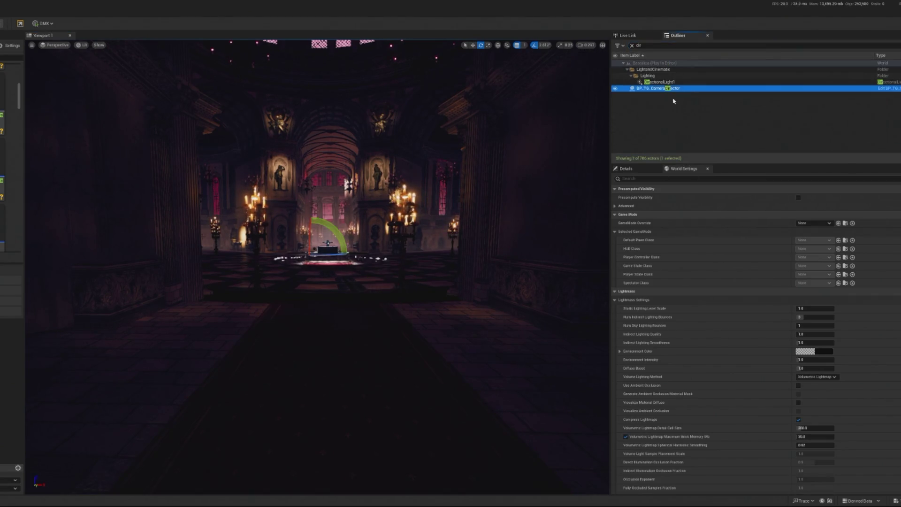
click(639, 168)
click(657, 168)
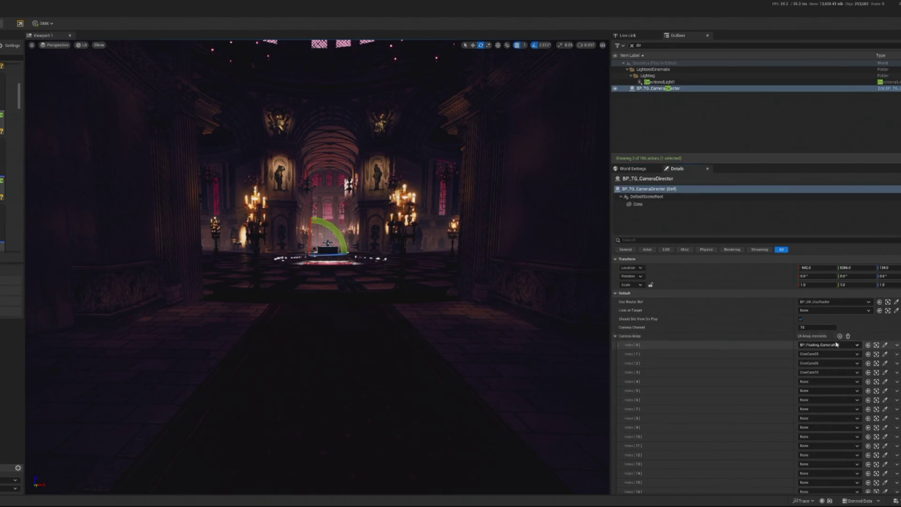
click(801, 320)
- Set the camera director's Ease In/Out to 3.0
scroll(835, 365, down, 5)
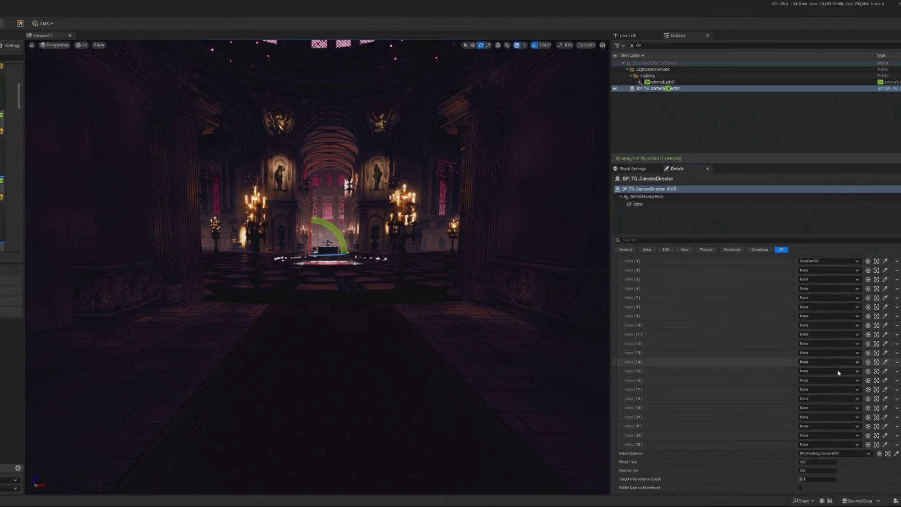
scroll(840, 365, down, 2)
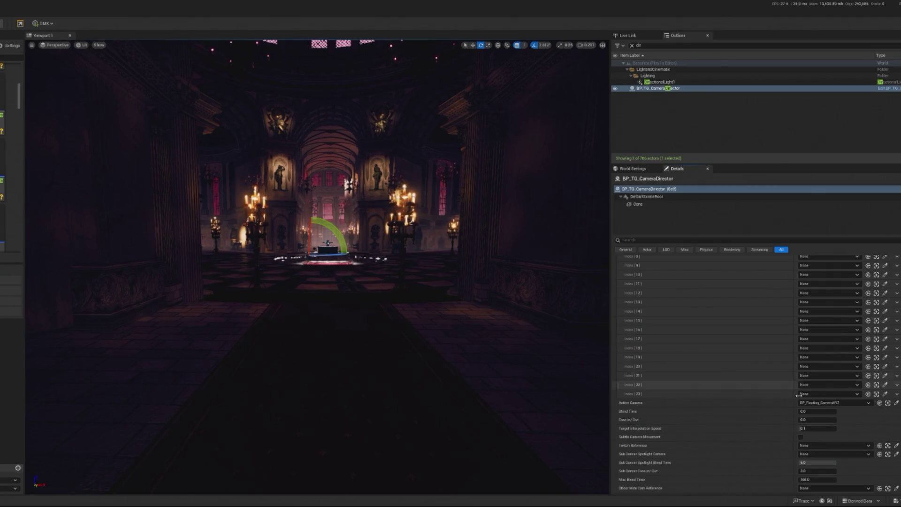
click(818, 420)
text(3)
key(Return)
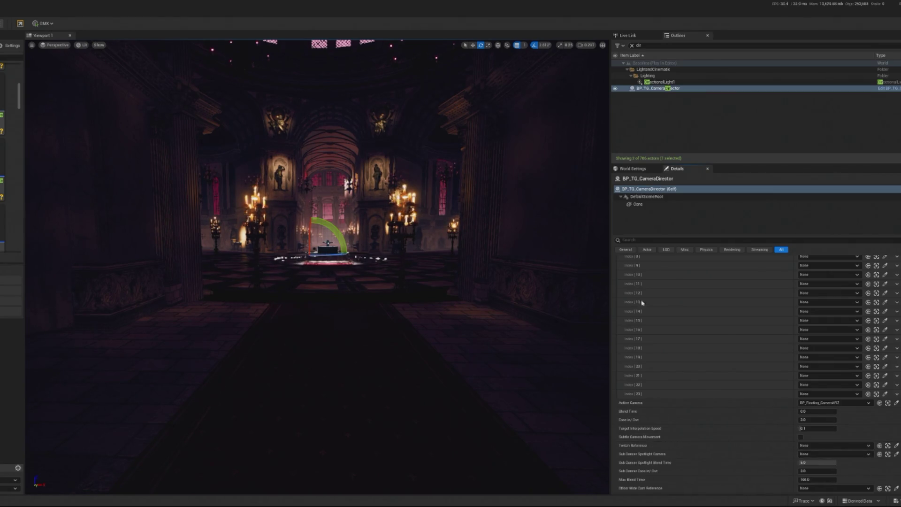
key(Escape)
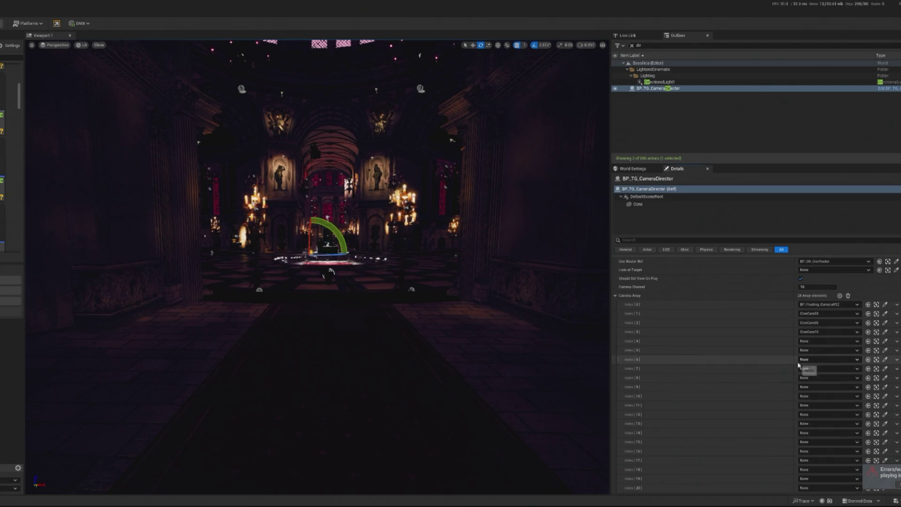
- Re-enter the 3.0 Ease In/Out value and play-test the camera switching
scroll(799, 365, down, 5)
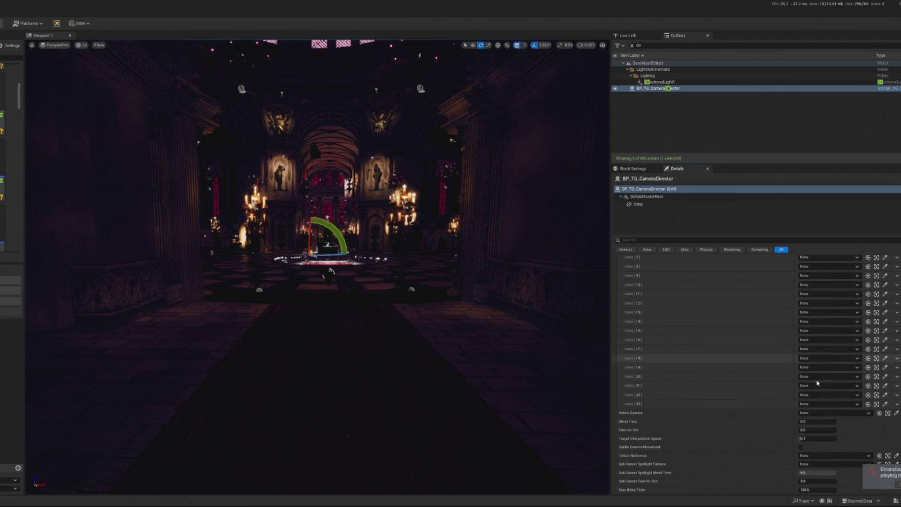
click(817, 430)
text(3)
key(Return)
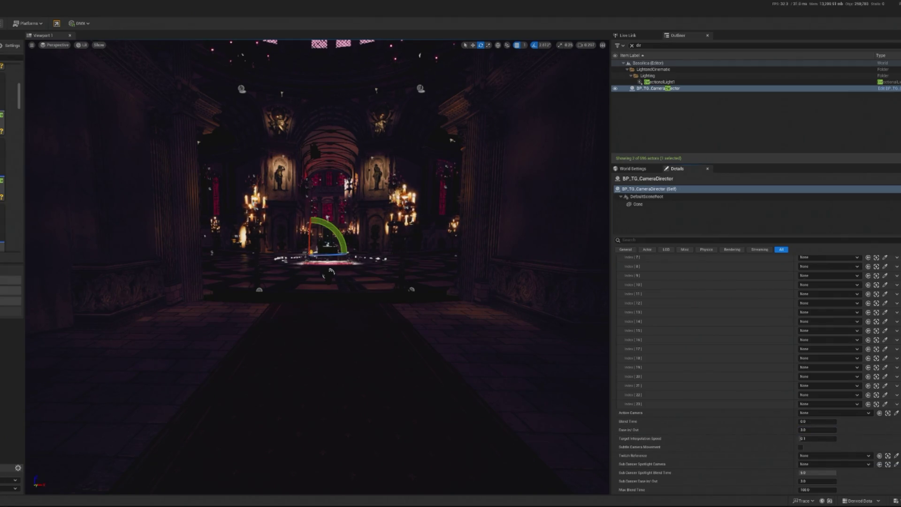
key(alt+p)
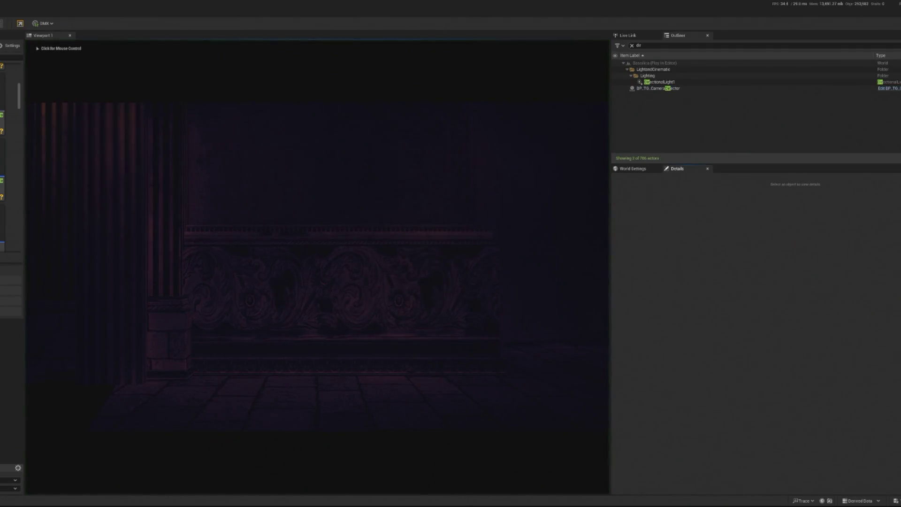
key(Escape)
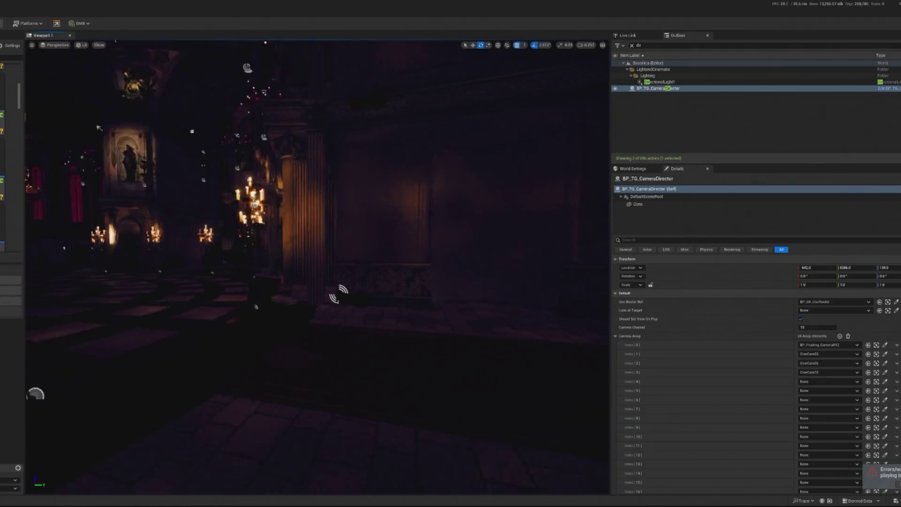
click(249, 296)
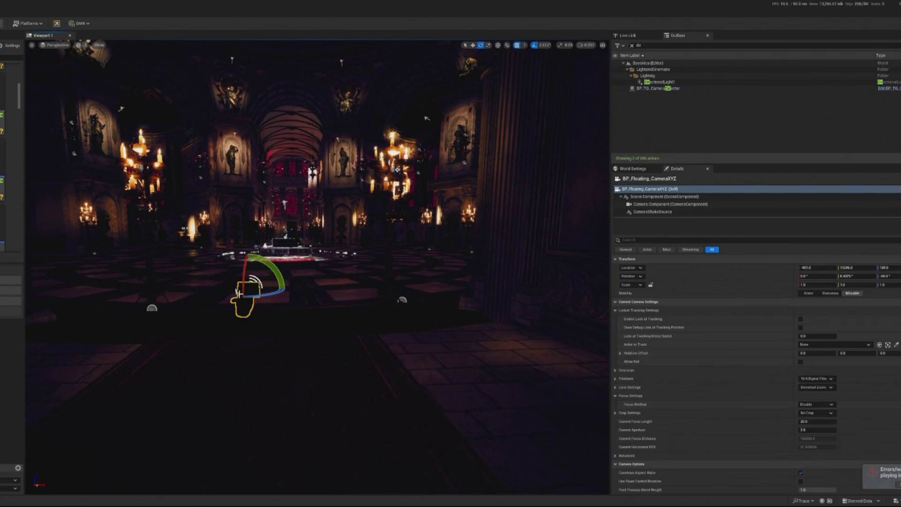
- Enable Look at Tracking on BP_Floating_CameraXYZ with BP_XDJ2 as Actor to Track, then play-test
key(f)
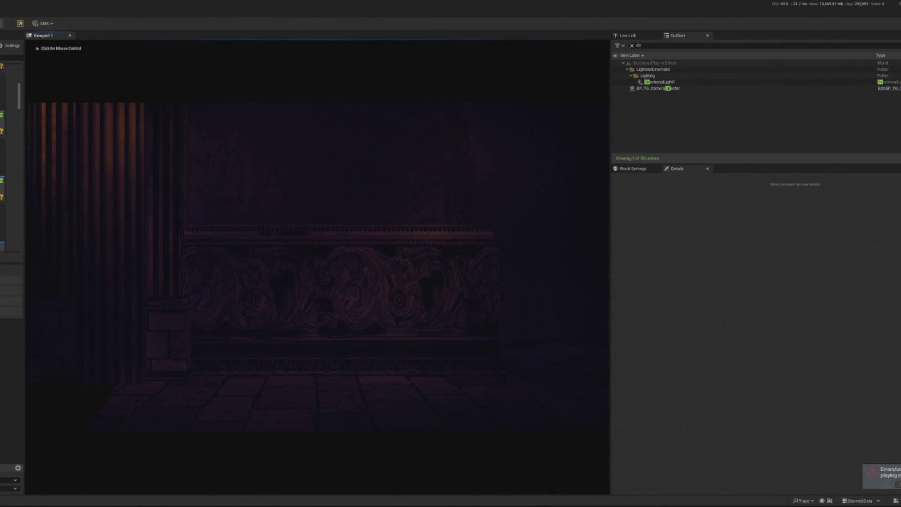
key(Escape)
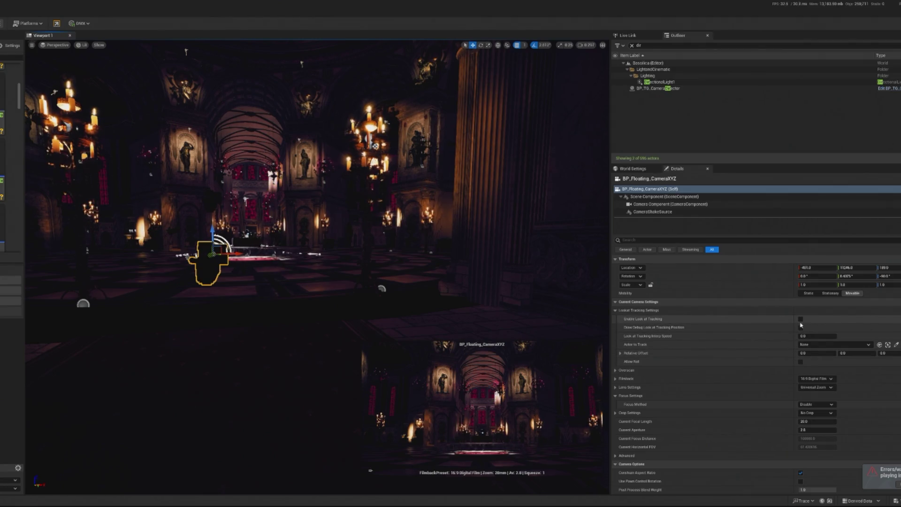
click(801, 320)
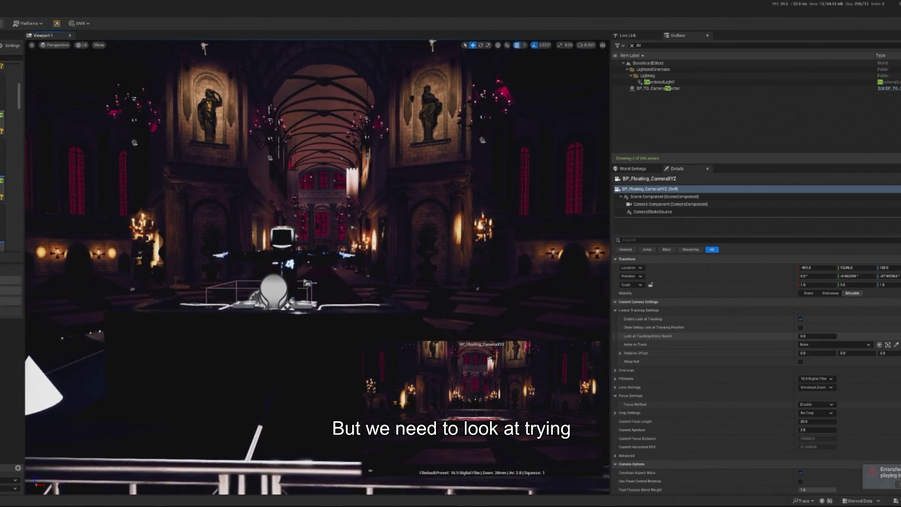
click(897, 344)
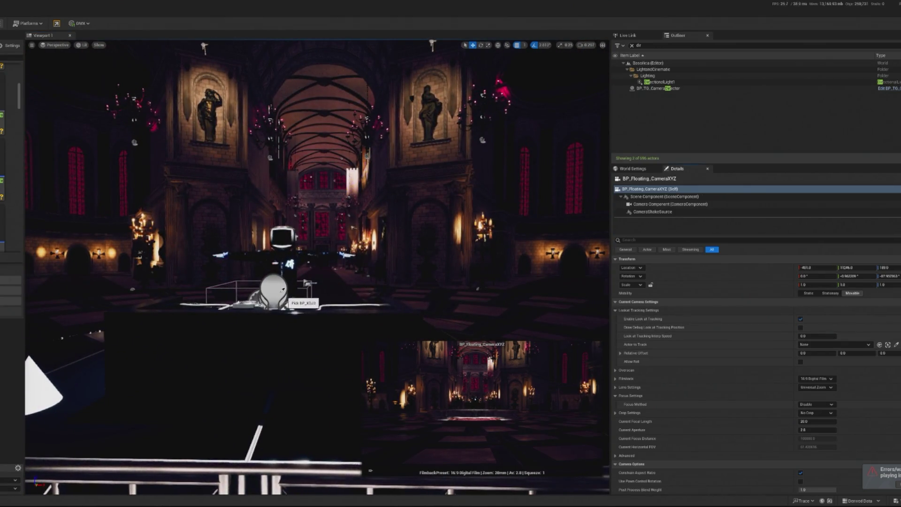
click(273, 303)
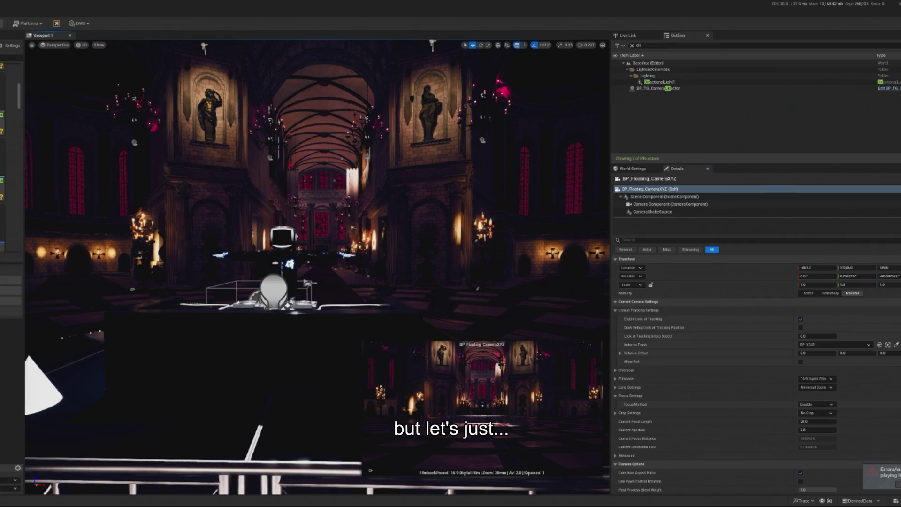
key(alt+p)
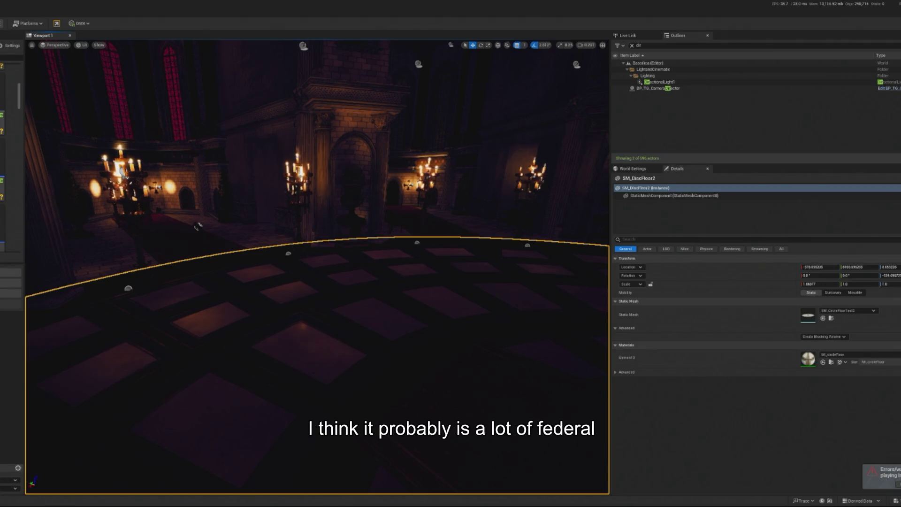
- Frame the floating camera and the BP_Stage_V2 stage truss to inspect the DJ stage
key(f)
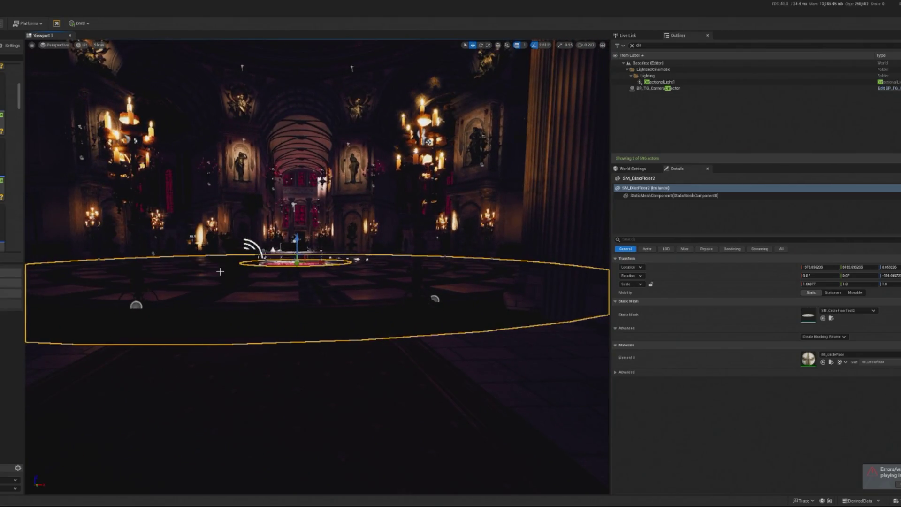
click(251, 247)
key(f)
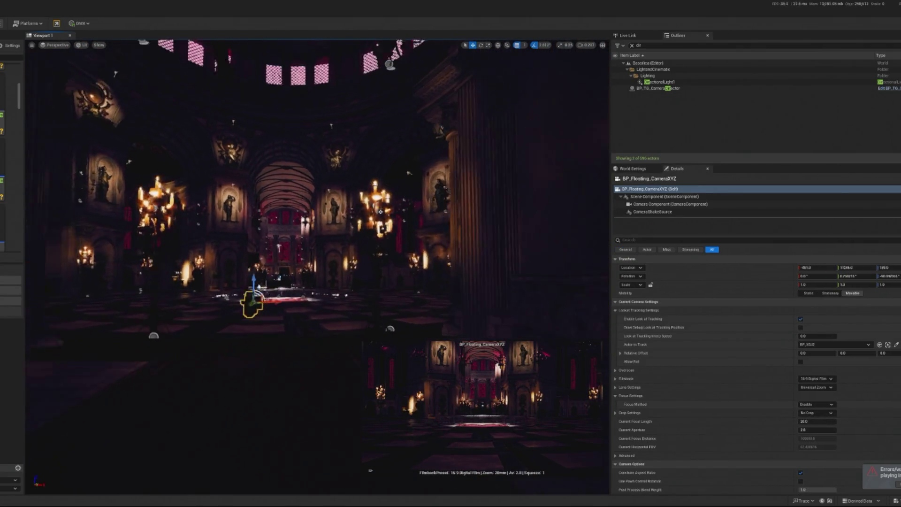
click(364, 264)
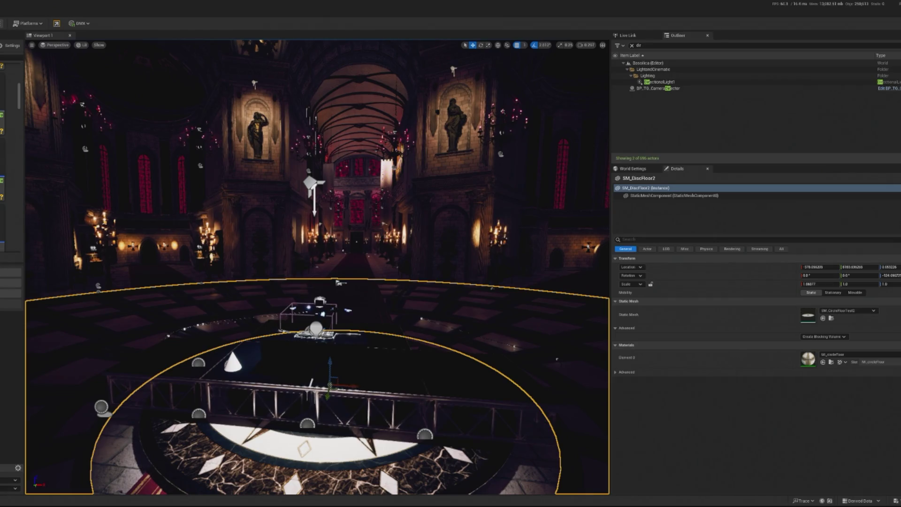
key(ctrl+space)
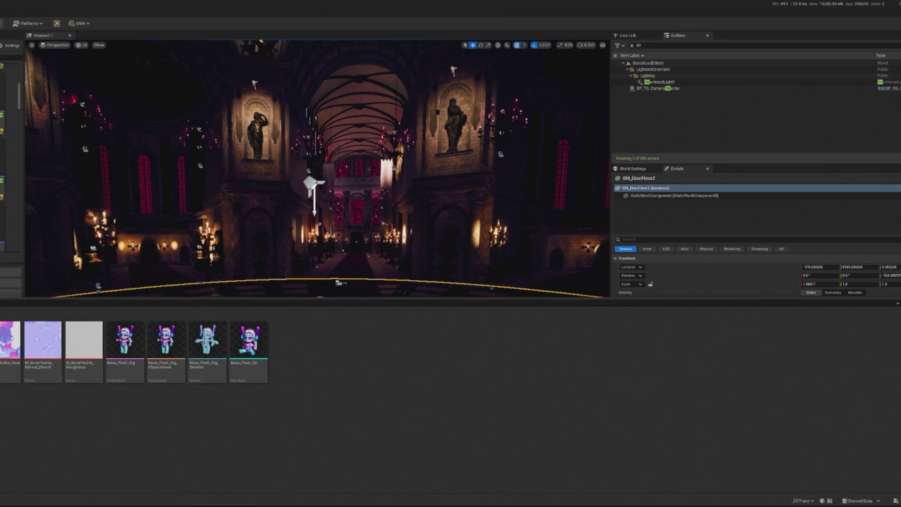
key(ctrl+space)
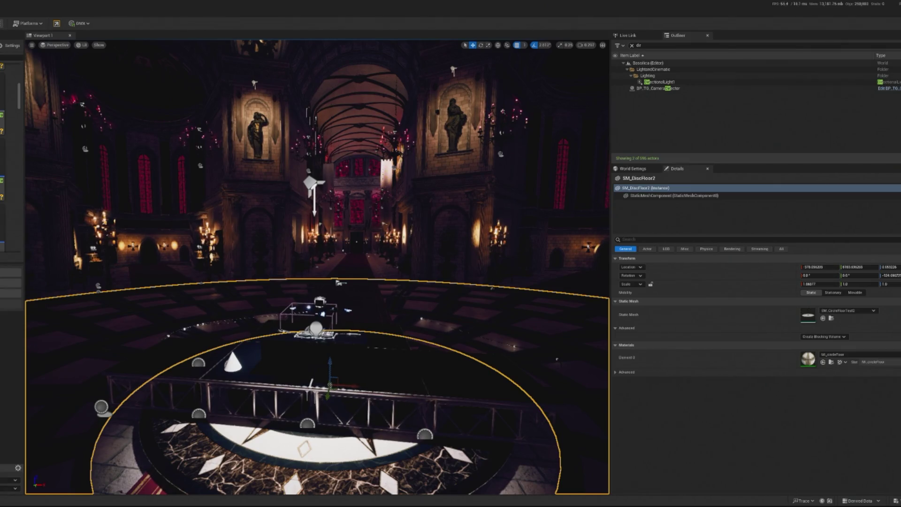
click(312, 331)
key(f)
drag(555, 73, 451, 83)
- Rotate SpotLight20's cone up and to the left, then preview it in a play session
click(277, 209)
key(e)
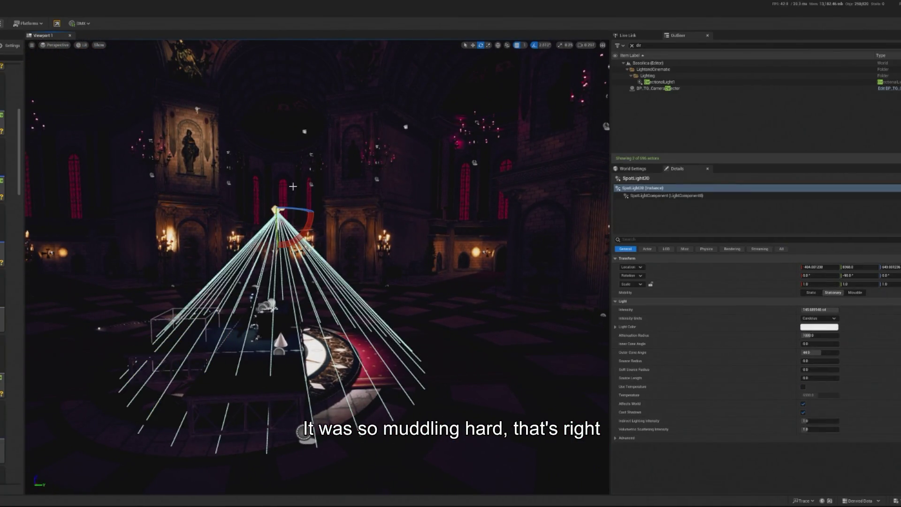
mouse_move(304, 219)
mouse_down()
mouse_move(310, 230)
mouse_move(307, 208)
mouse_move(351, 210)
mouse_up()
drag(337, 176, 352, 178)
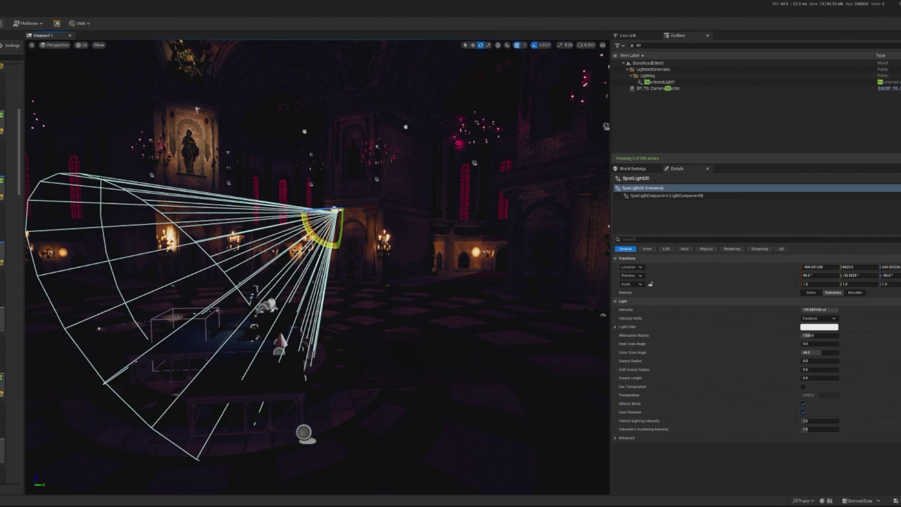
click(5, 23)
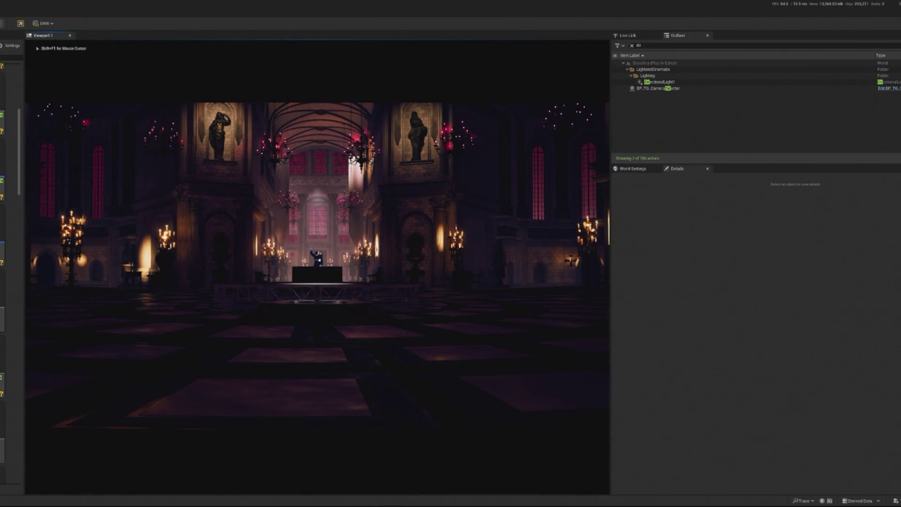
key(Escape)
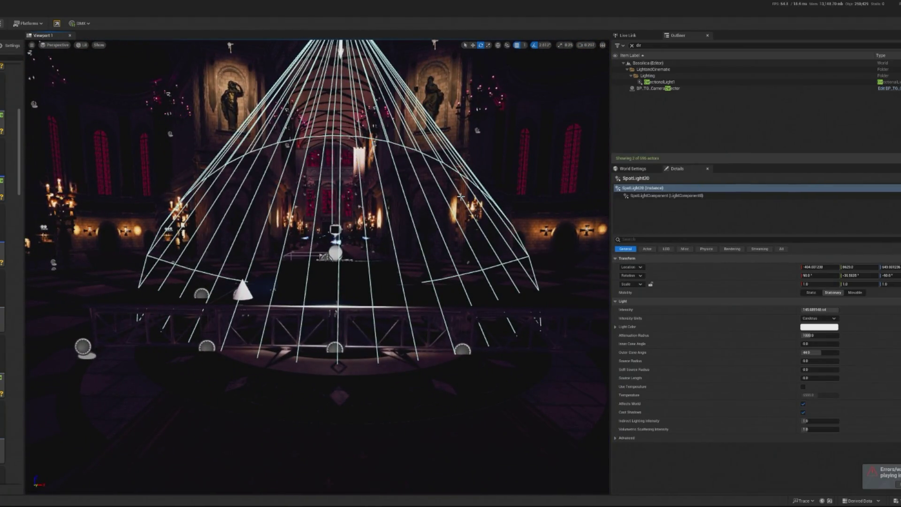
- Inspect the stage area by selecting SM_DiscFloor, BP_Stage_V5 and SM_Carpet11
scroll(461, 197, down, 5)
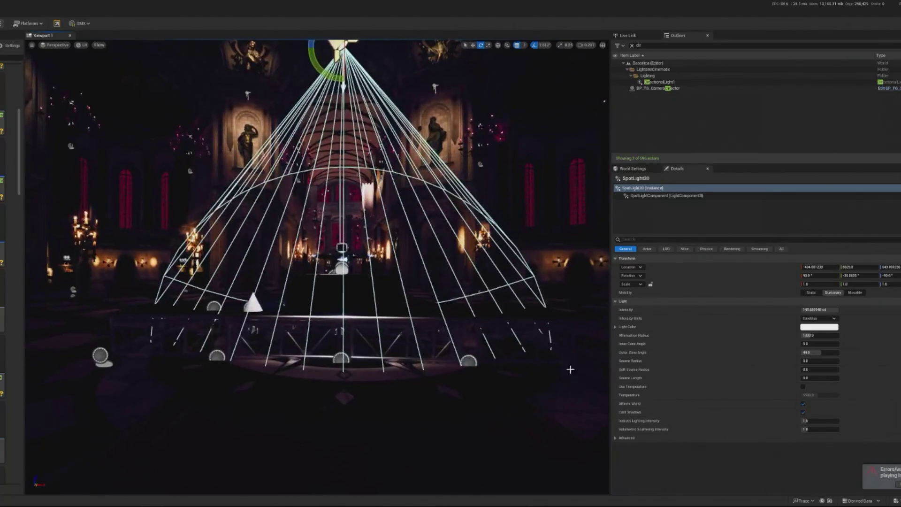
scroll(317, 267, up, 5)
click(373, 374)
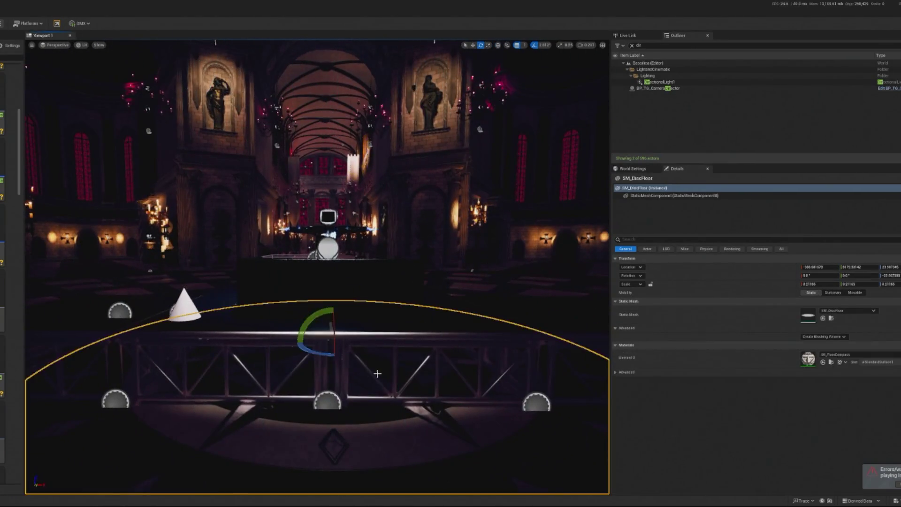
scroll(98, 323, down, 4)
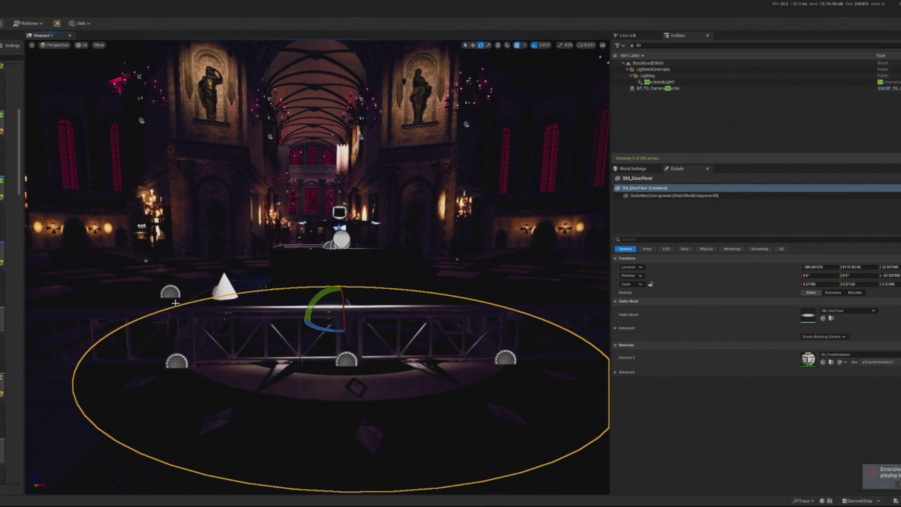
click(98, 323)
scroll(97, 323, up, 4)
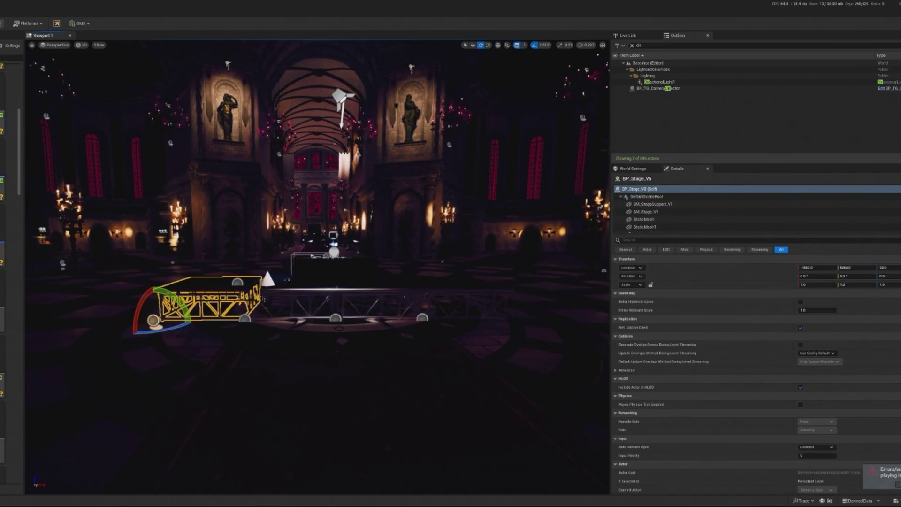
click(385, 420)
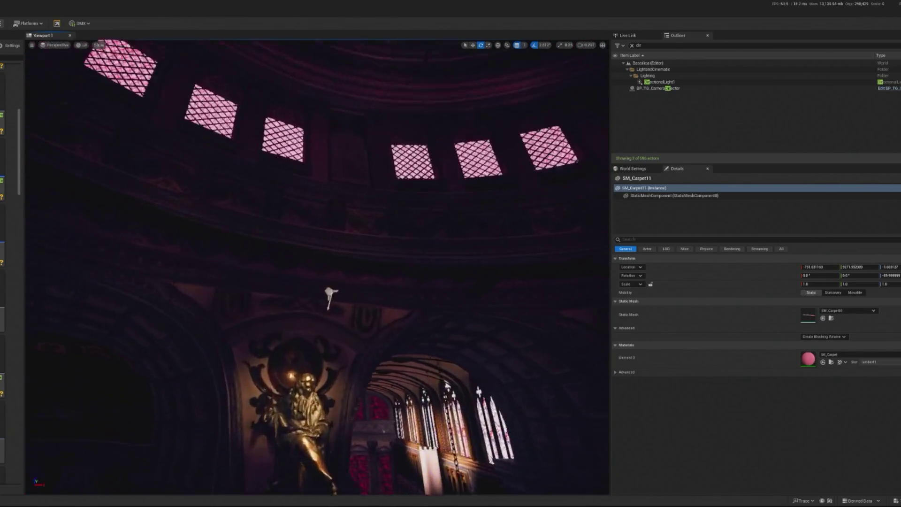
- Select the whole group of SpotLights and set their Light Color to red
click(345, 323)
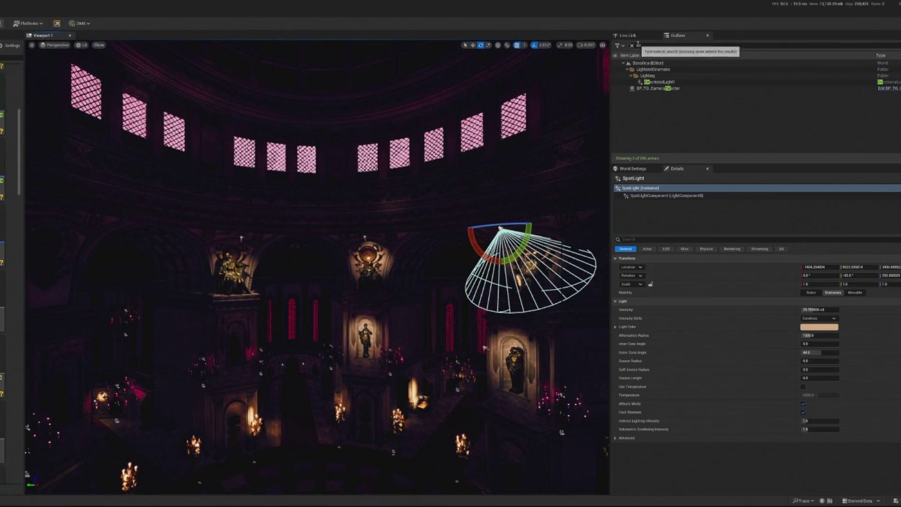
click(635, 46)
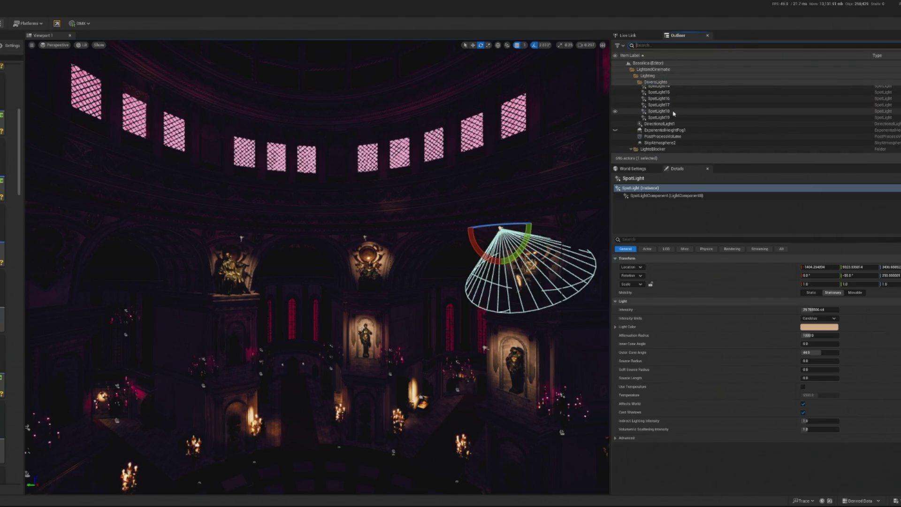
shift+click(676, 118)
click(810, 274)
drag(870, 327, 885, 324)
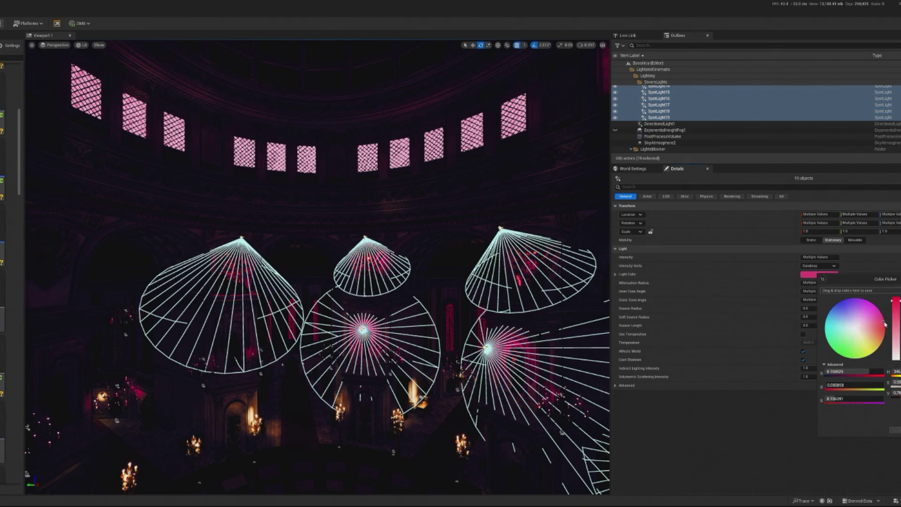
click(364, 427)
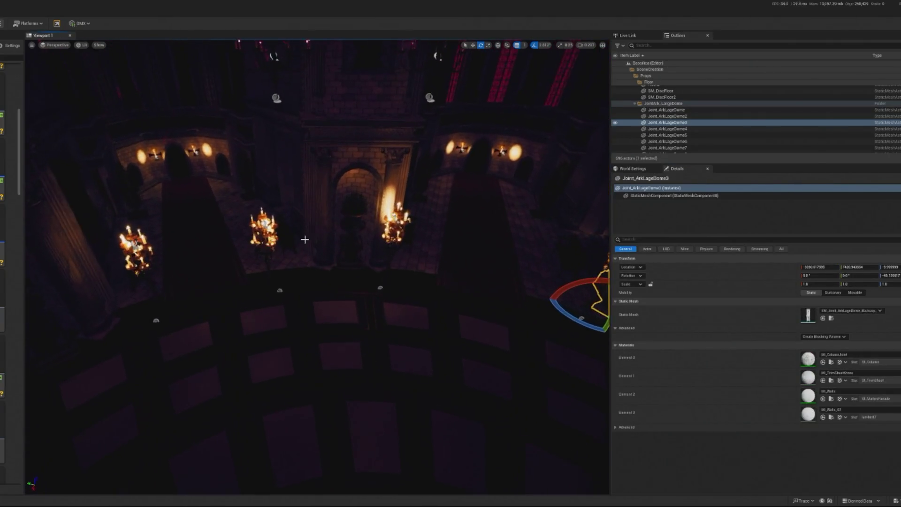
- Inspect nearby props, selecting BP_Candlestick34, BP_Candlestick30, LP35 and a large chandelier candle
click(264, 235)
click(647, 212)
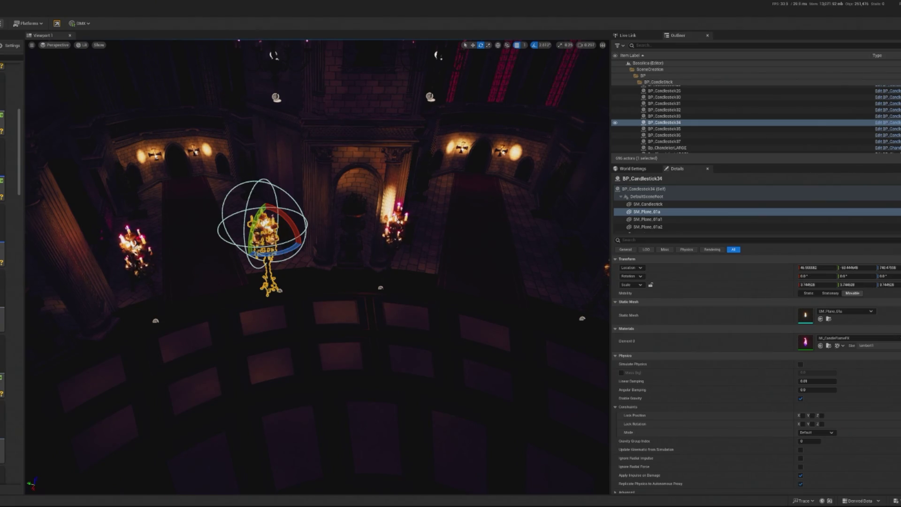
click(418, 292)
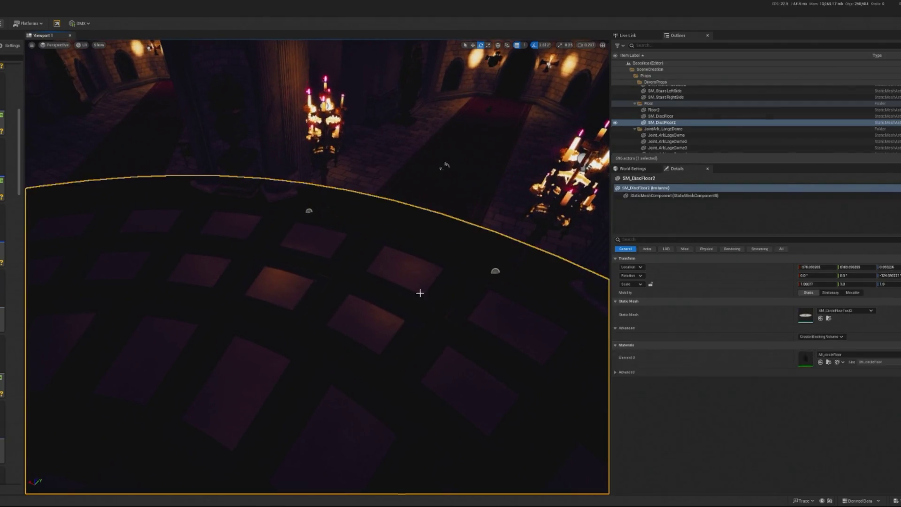
click(300, 202)
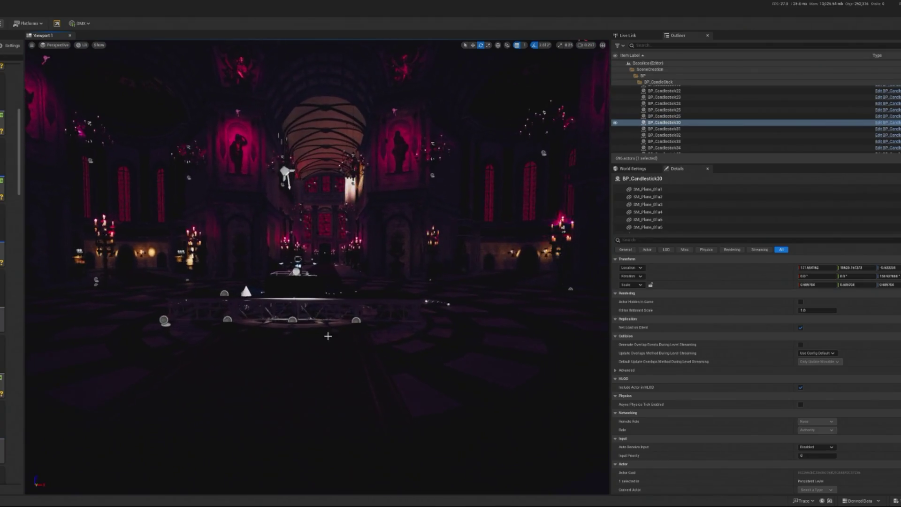
click(37, 244)
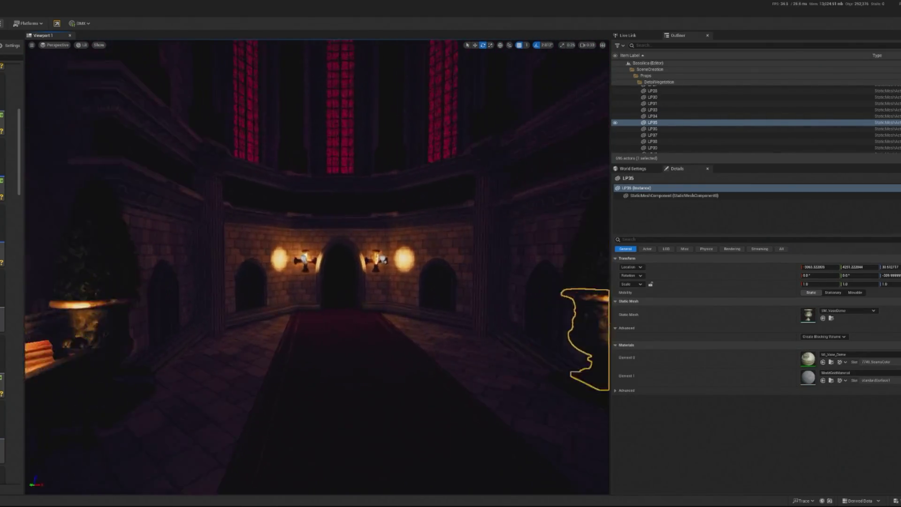
click(125, 251)
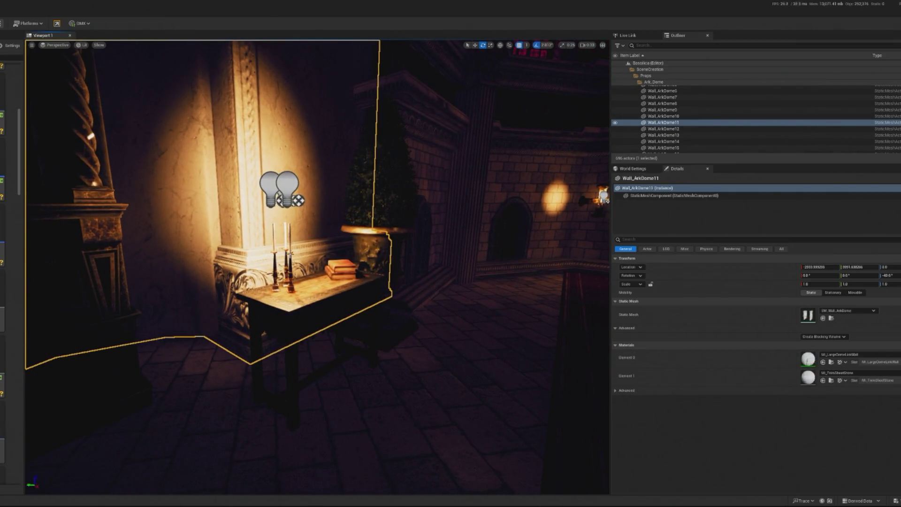
click(287, 263)
- Select all SM_Chandelier_Candle_Large actors in the Outliner and delete them
click(723, 109)
scroll(740, 123, down, 5)
scroll(740, 116, up, 3)
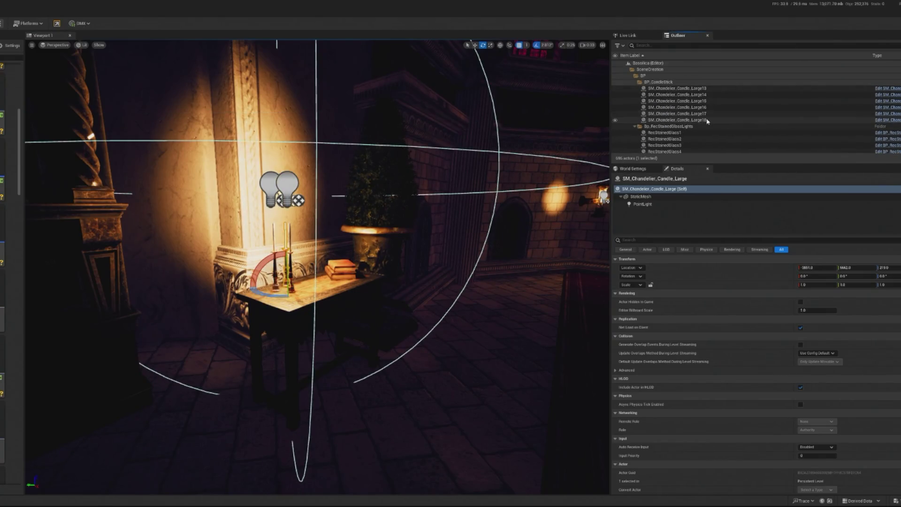
shift+click(694, 94)
key(Delete)
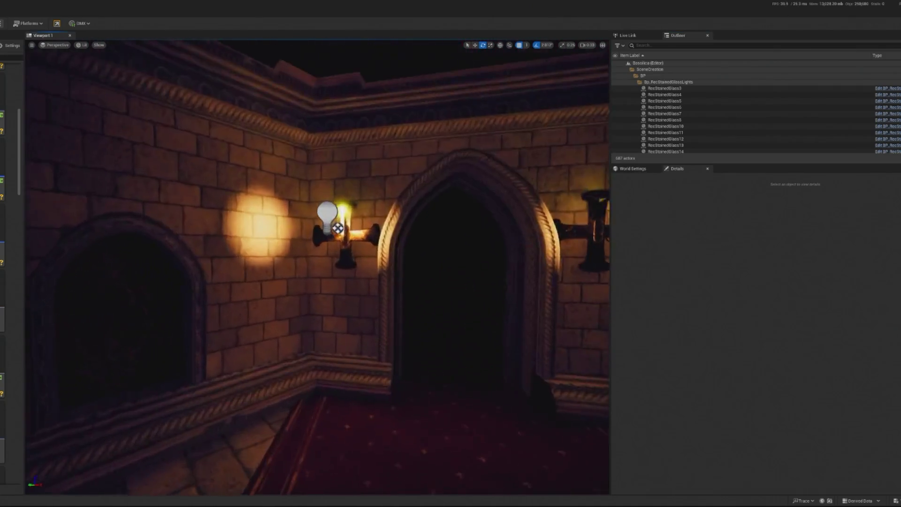
- Select the wall lamp BP_Chandelier_Wall4 and frame the view close on the lamp wall
click(353, 187)
click(353, 186)
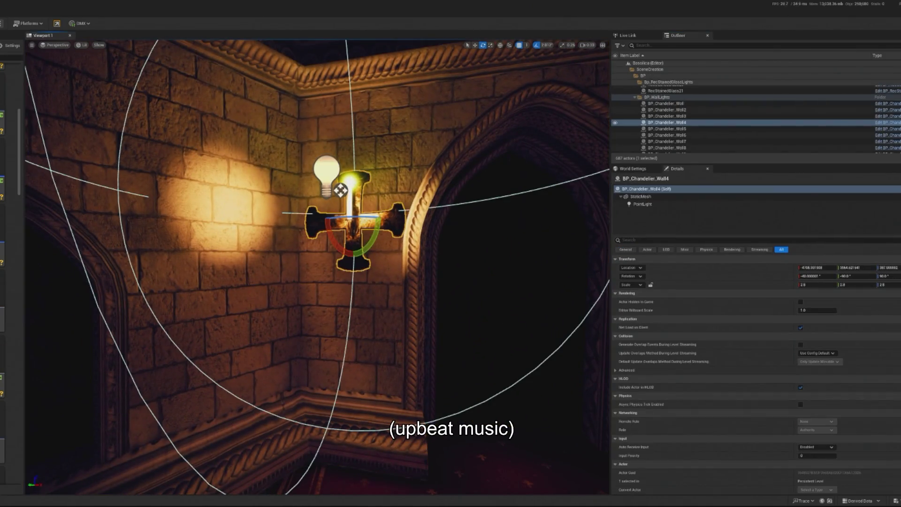
key(f)
scroll(317, 267, down, 10)
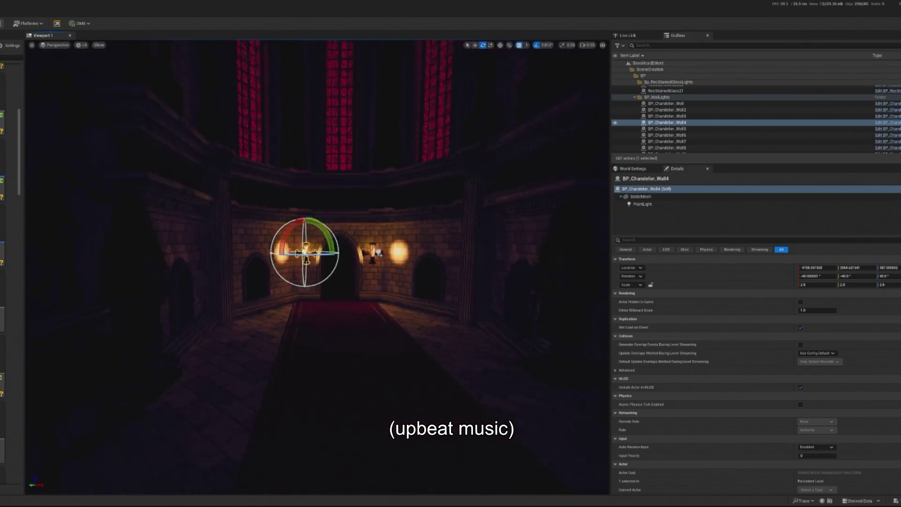
key(f)
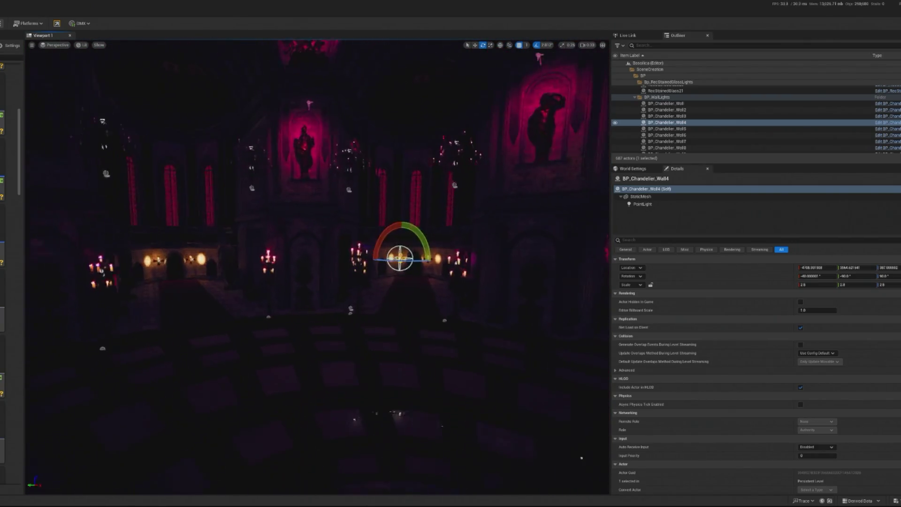
drag(448, 291, 215, 325)
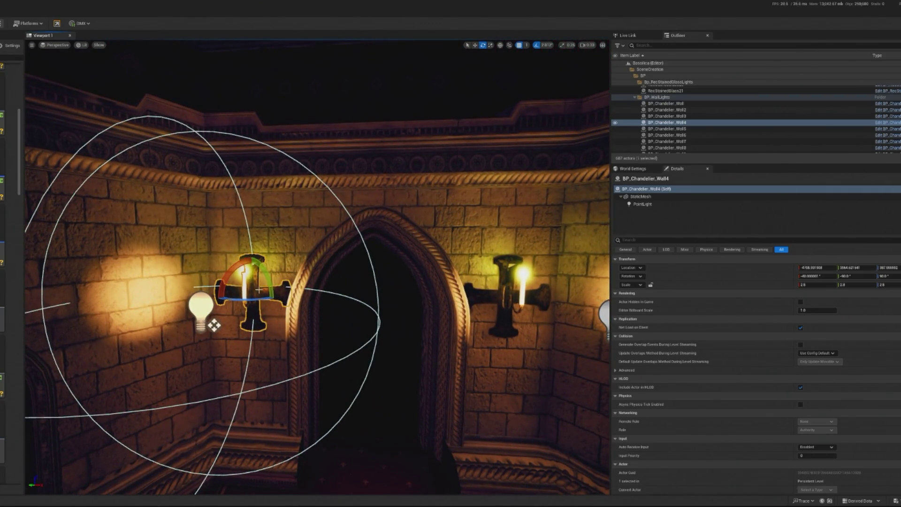
- Inspect BP_Chandelier_Wall's PointLight component, then play-test the cathedral level with Alt+P
click(686, 110)
scroll(710, 122, down, 4)
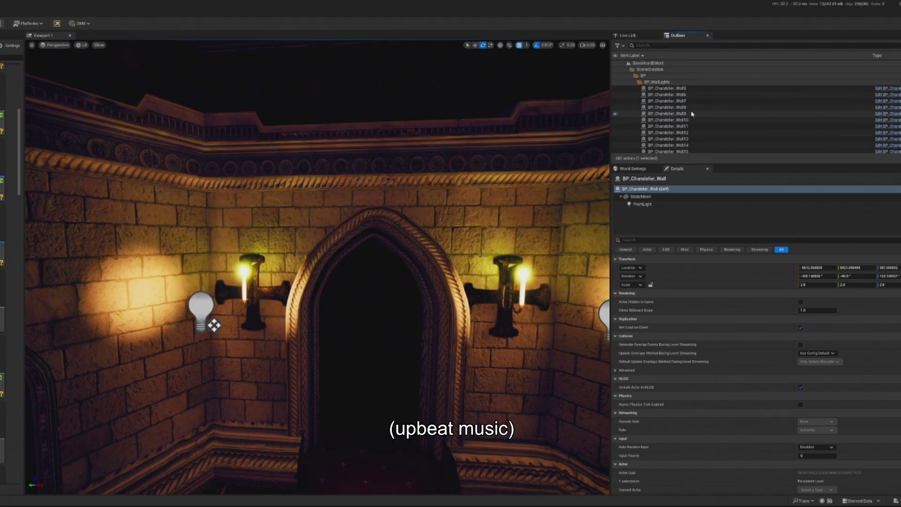
scroll(710, 123, up, 2)
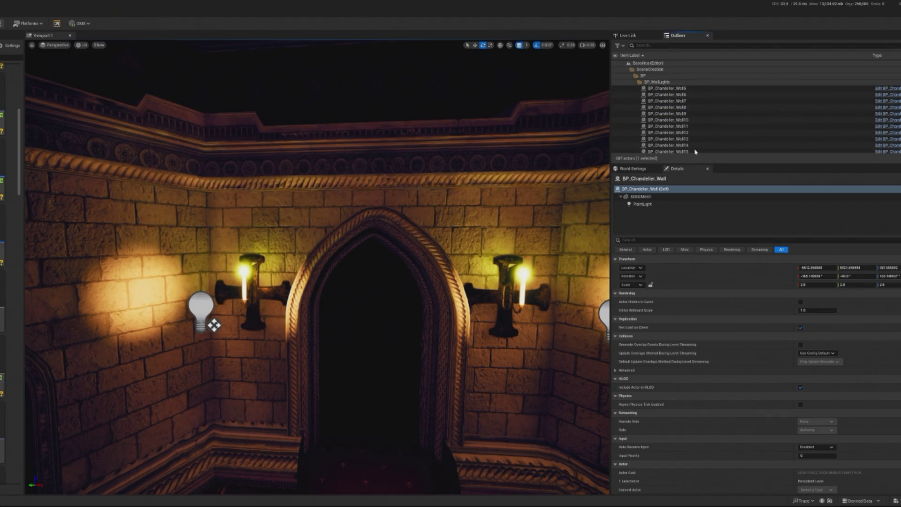
scroll(695, 141, up, 2)
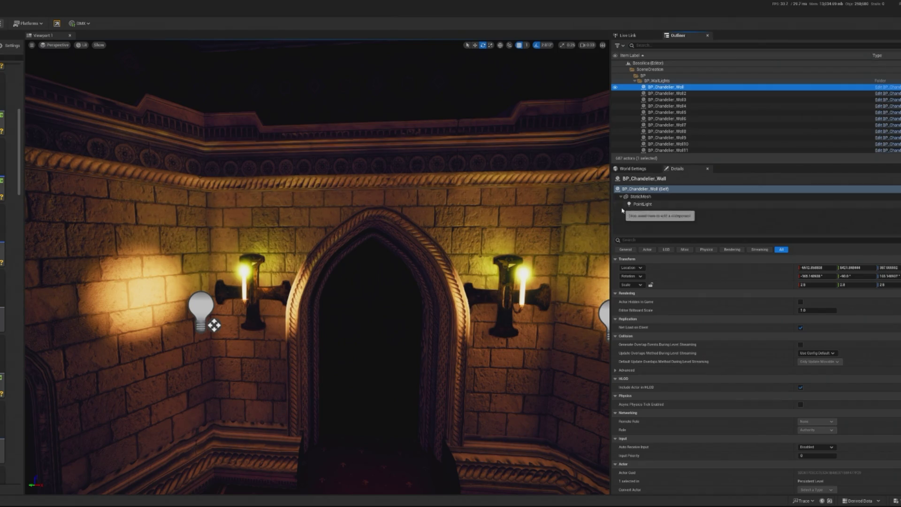
click(643, 204)
click(214, 325)
key(alt+p)
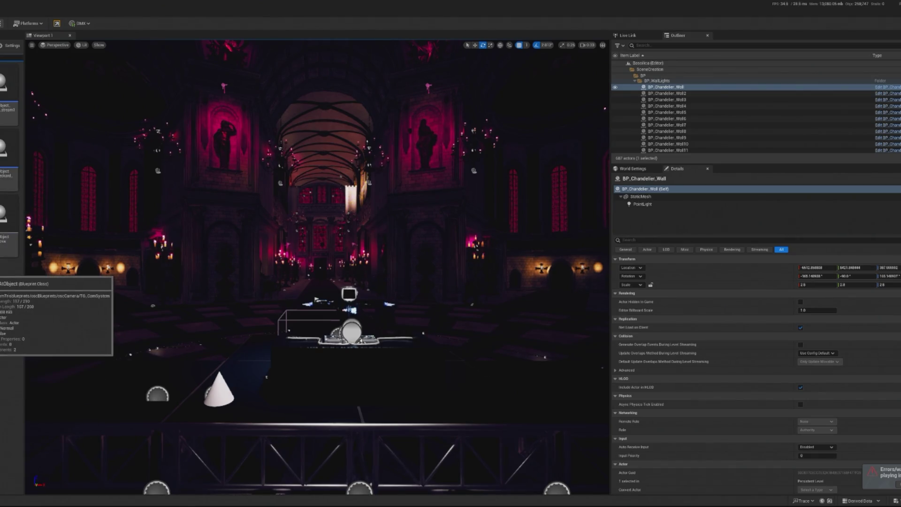
- Move the look-at sphere toward the DJ stage and slow viewport camera speed to 0.33
click(360, 360)
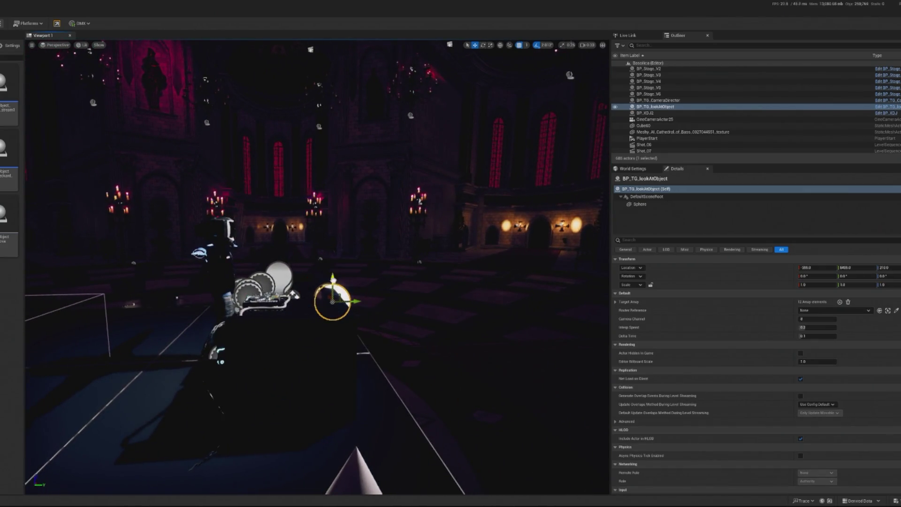
key(w)
drag(360, 234, 314, 294)
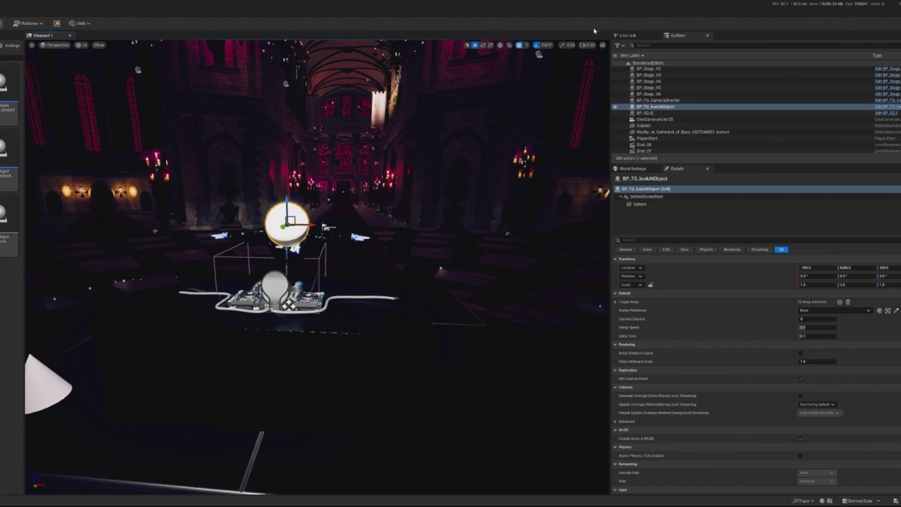
click(588, 45)
drag(530, 63, 502, 79)
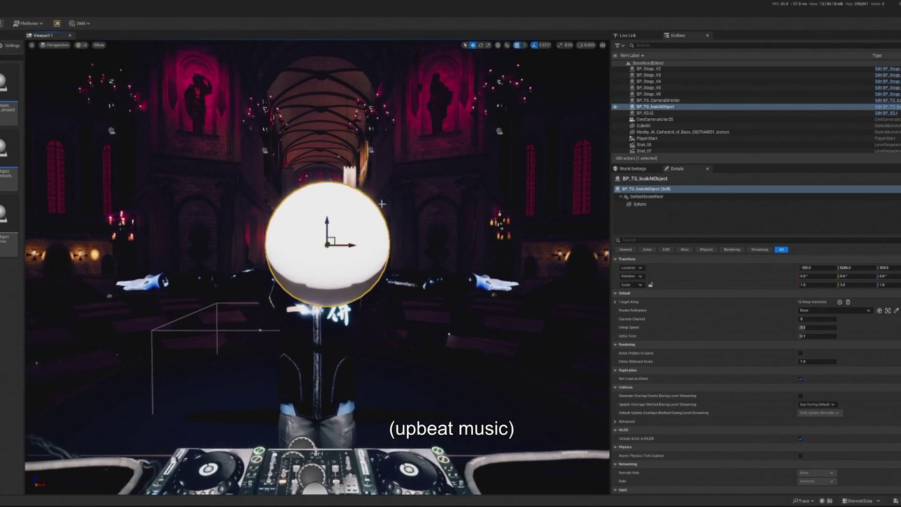
- Nudge the sphere along X, undo the accidental scale change, and shrink it uniformly to 0.4025
mouse_move(351, 246)
mouse_down()
mouse_move(333, 245)
mouse_move(341, 246)
mouse_up()
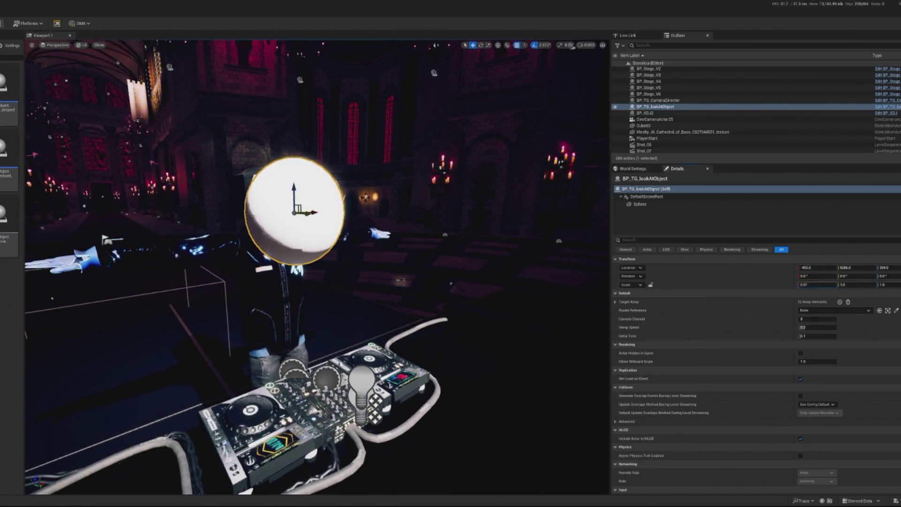
key(Return)
key(ctrl+z)
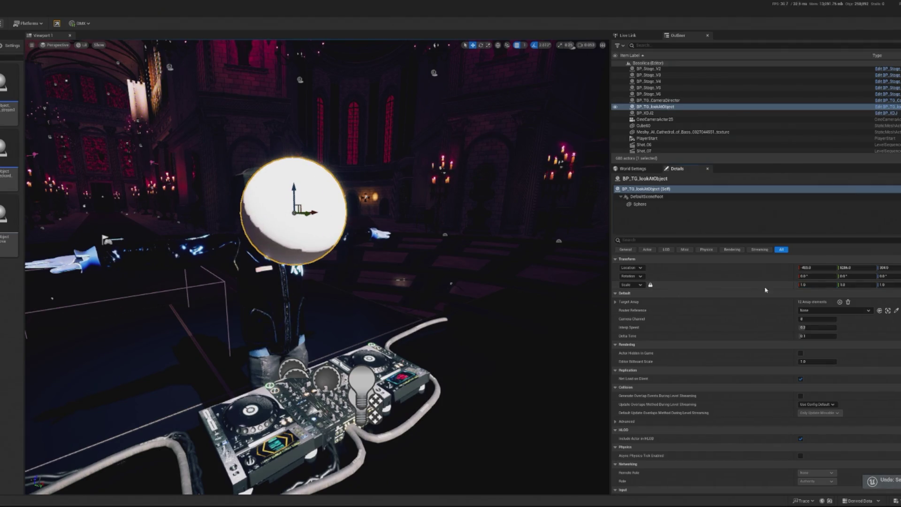
drag(817, 284, 798, 284)
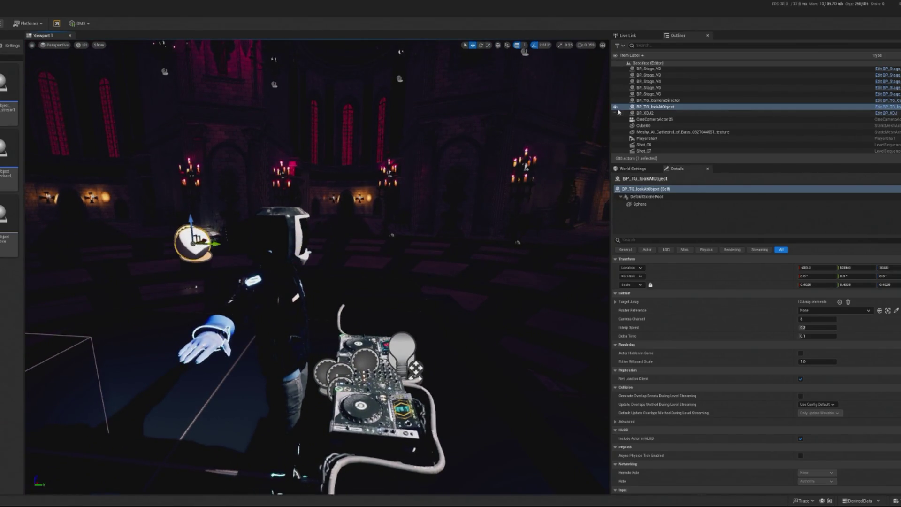
click(754, 46)
- Find BP_Floating_CameraXYZ via 'xyz', eyedrop the look-at sphere into Actor to Track, and play-test
text(ca)
key(BackSpace)
key(BackSpace)
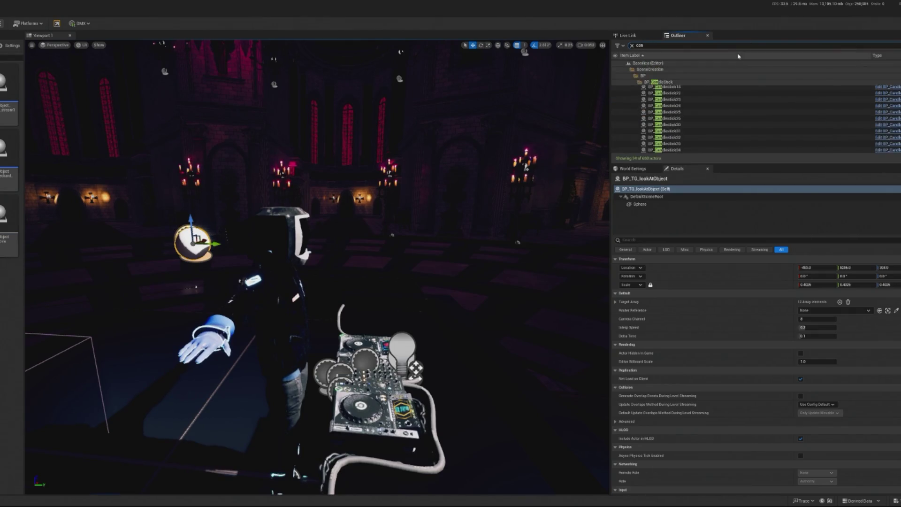
text(xyz)
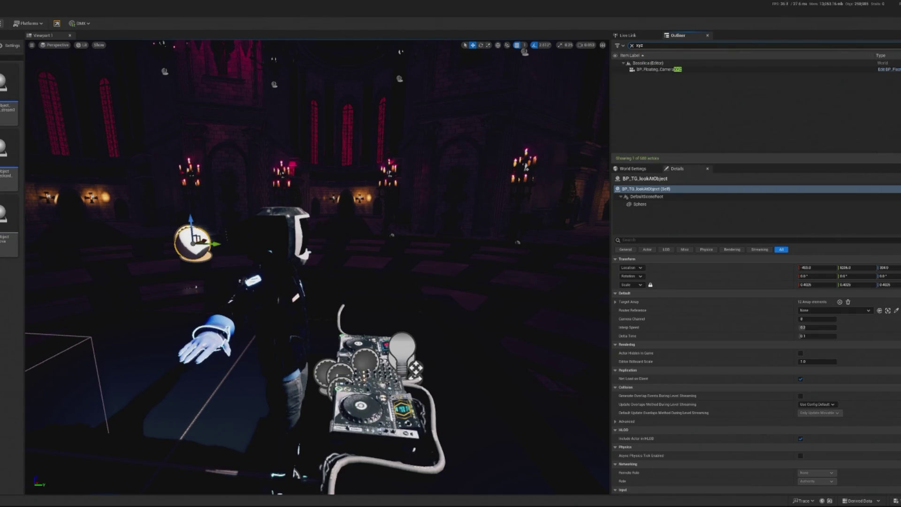
click(800, 69)
click(898, 345)
click(196, 241)
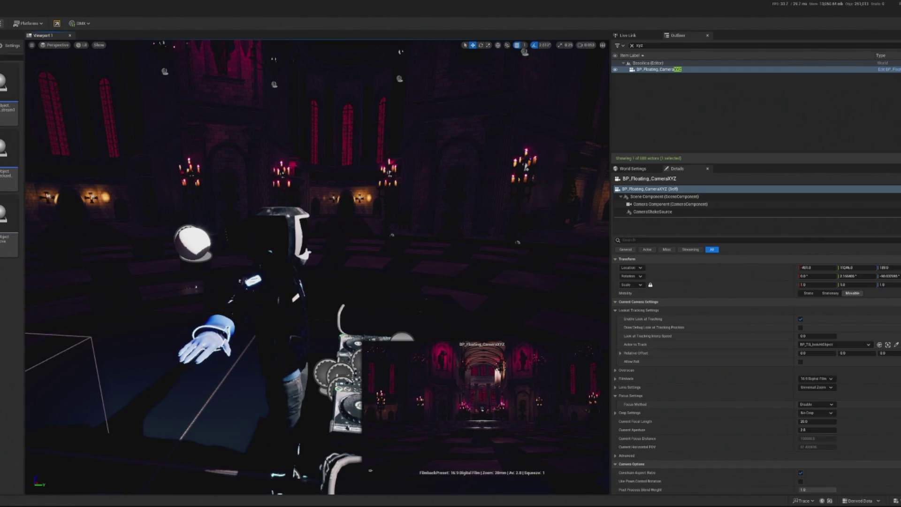
key(alt+p)
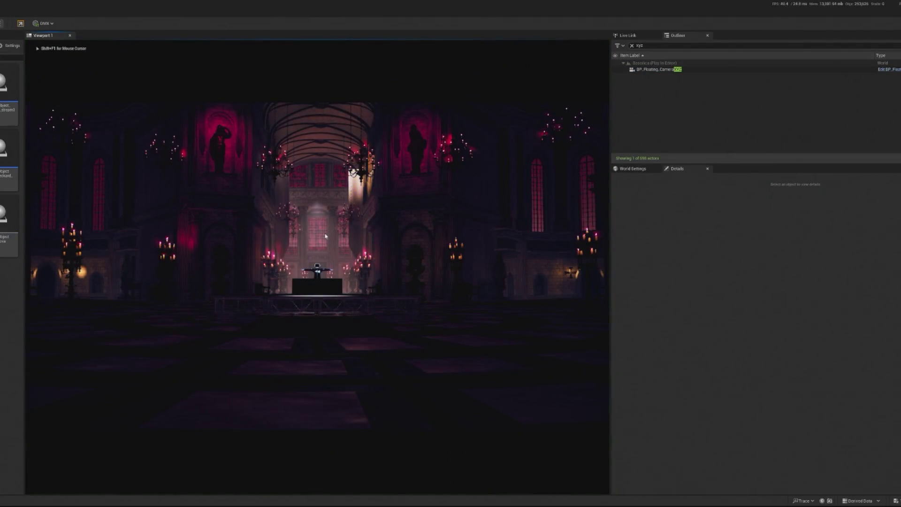
- Raise the look-at sphere to Z 418 and play-test the tracking shot
key(Escape)
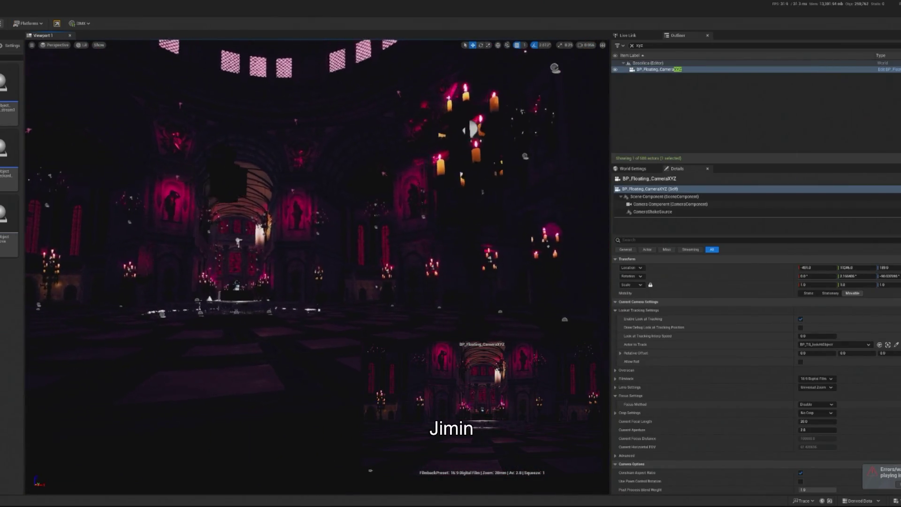
key(f)
scroll(206, 78, down, 10)
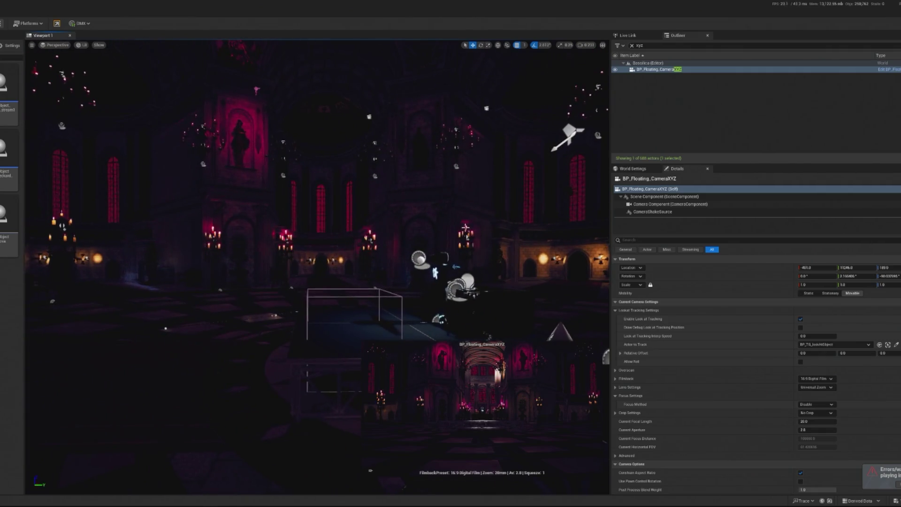
click(419, 258)
mouse_move(419, 241)
mouse_down()
mouse_move(413, 194)
mouse_move(470, 183)
mouse_up()
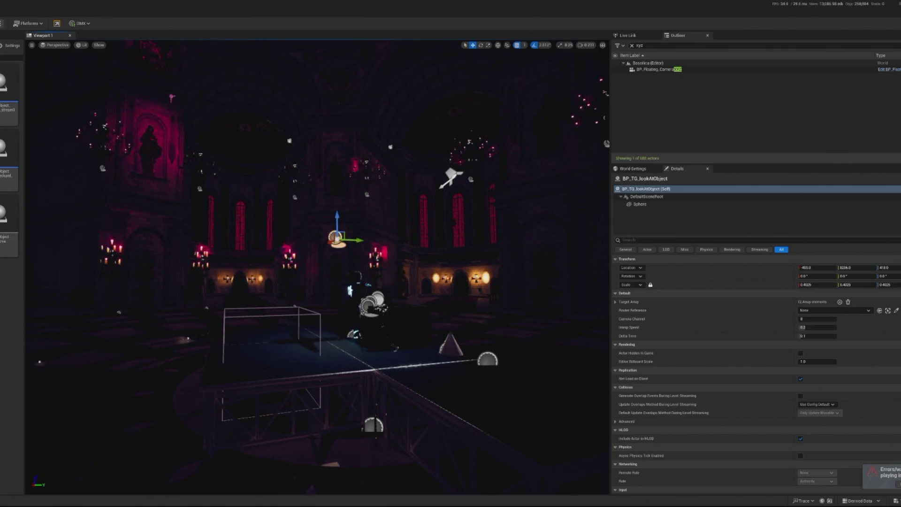
key(alt+p)
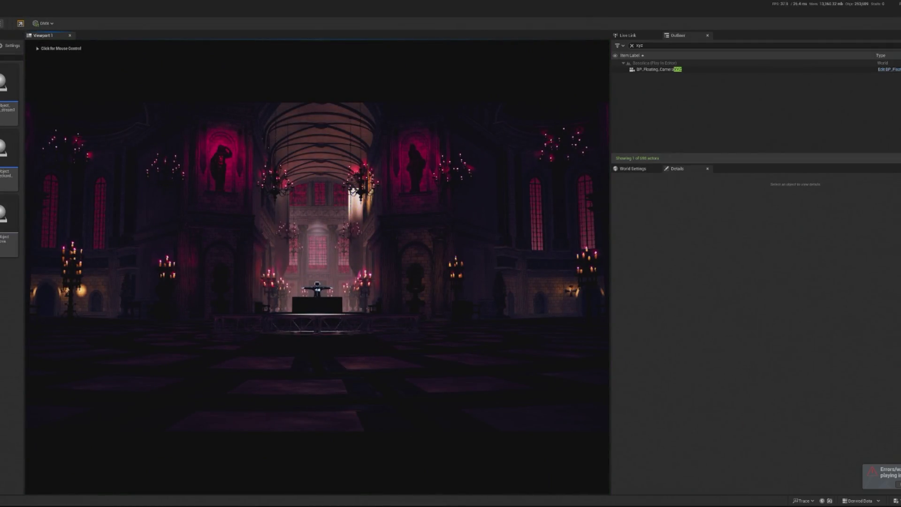
key(Escape)
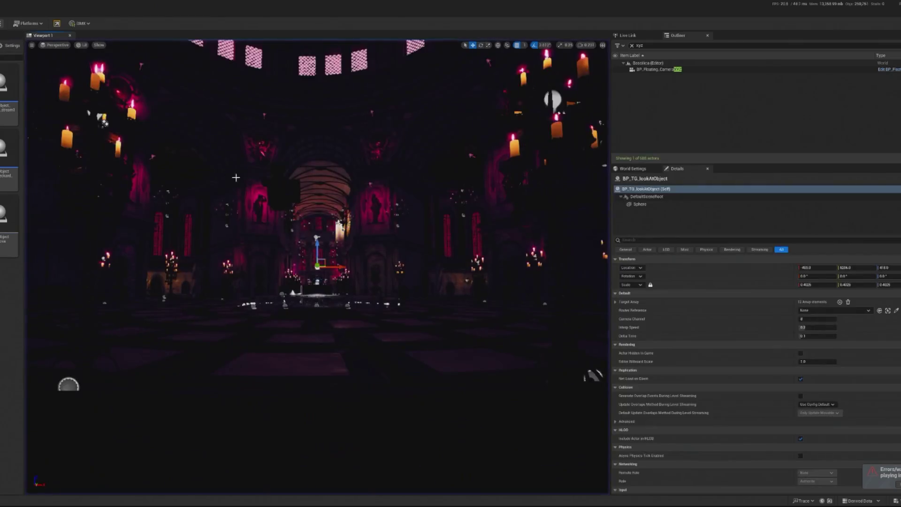
- Raise the sphere further to Z 732, play-test again, and select the CineCam03 camera
drag(318, 233, 311, 208)
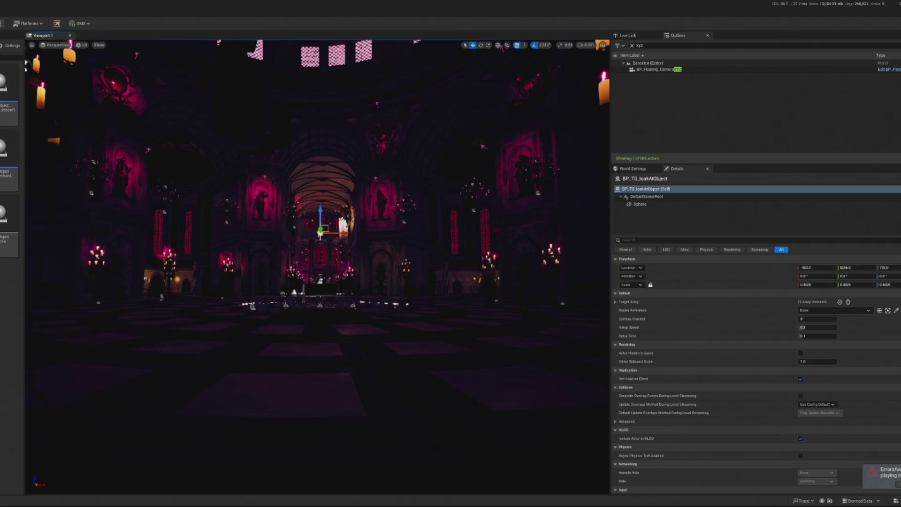
key(alt+p)
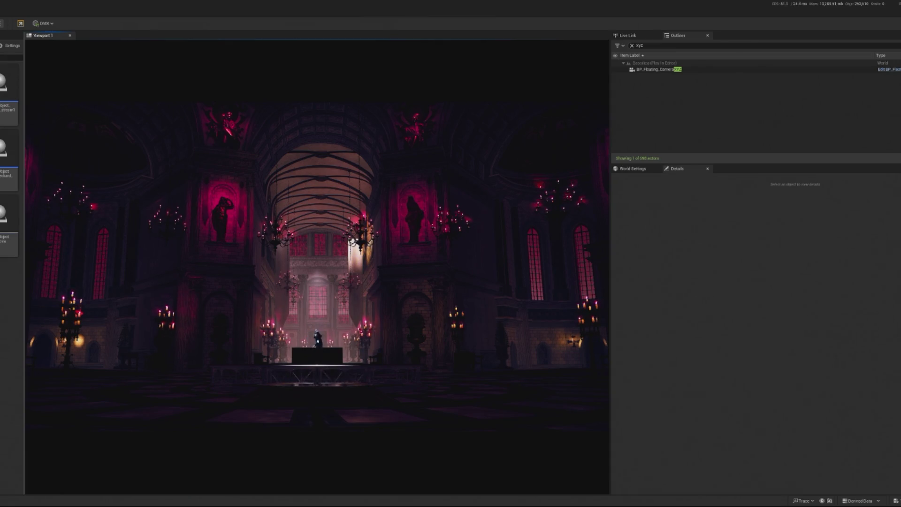
key(Escape)
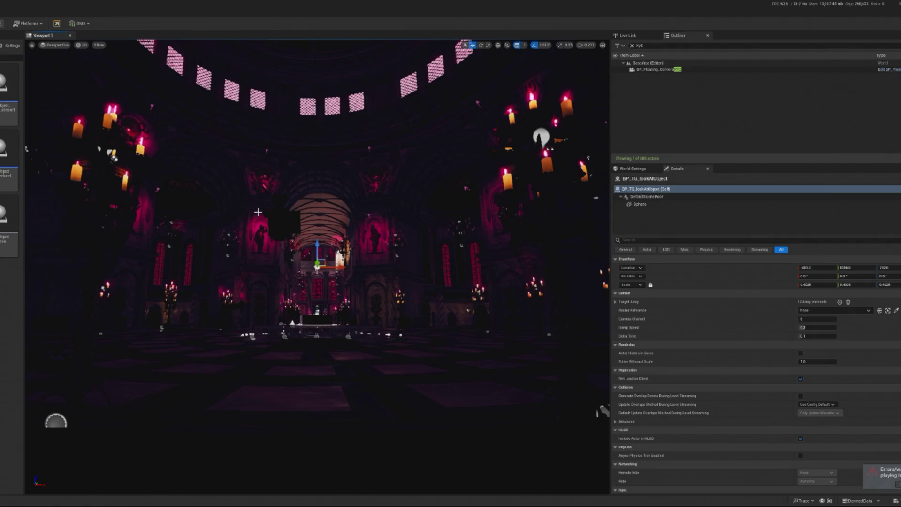
click(278, 219)
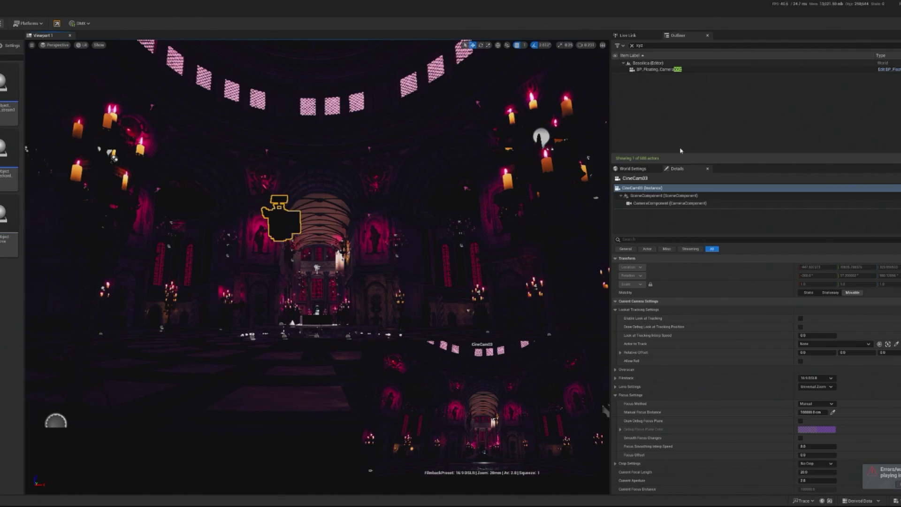
- Search the Outliner for 'dr' and select BP_TG_CameraDirector to check its Camera Array
click(662, 70)
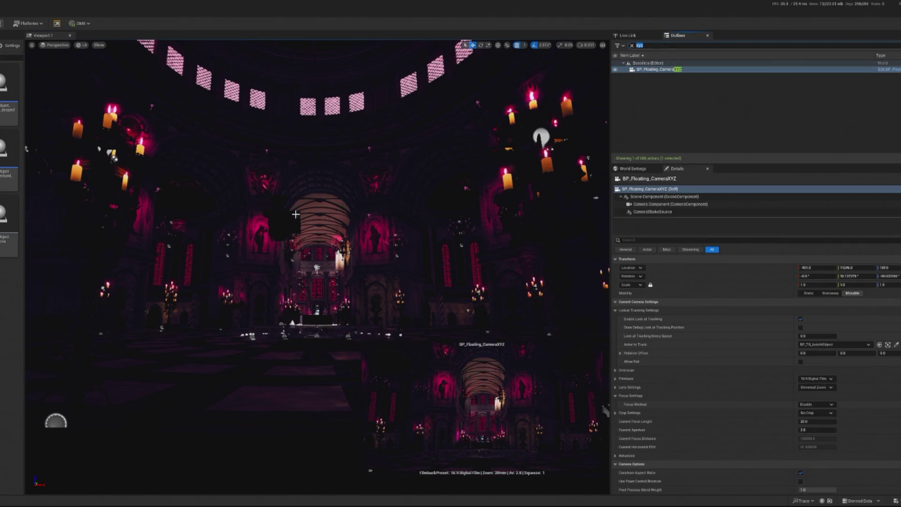
click(286, 229)
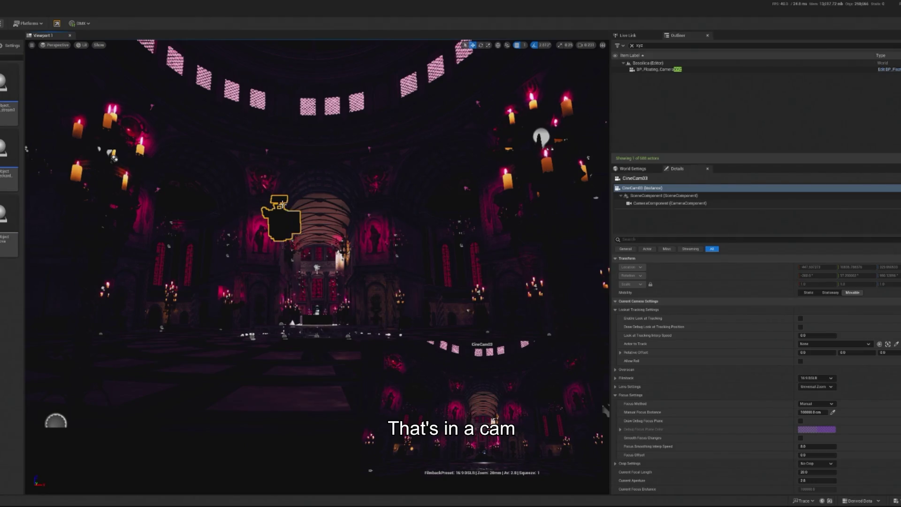
text(dr)
click(654, 89)
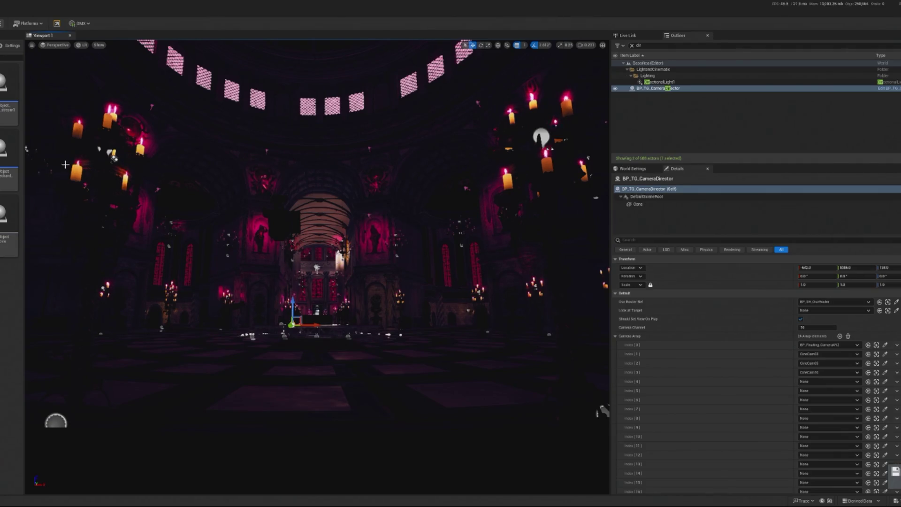
- Play the level, regain editor control with Shift+F1, and reselect the camera director
key(alt+p)
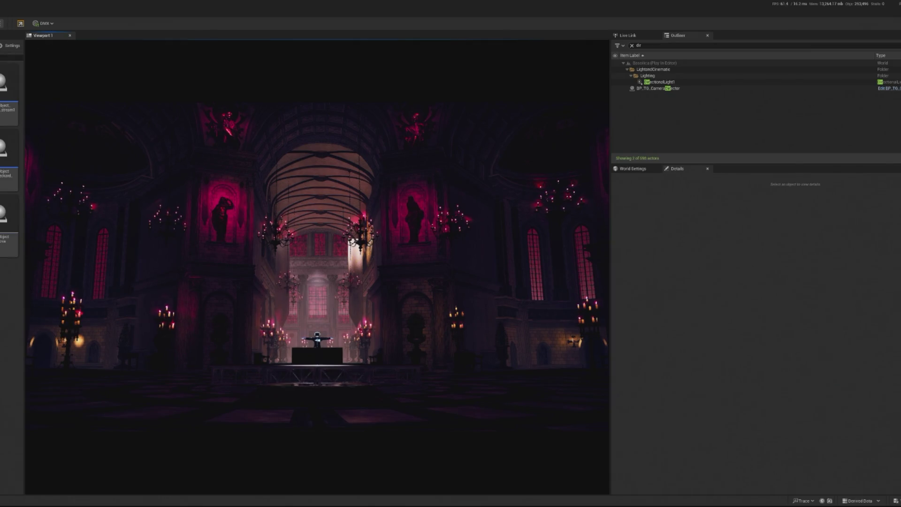
key(shift+F1)
click(667, 83)
click(668, 89)
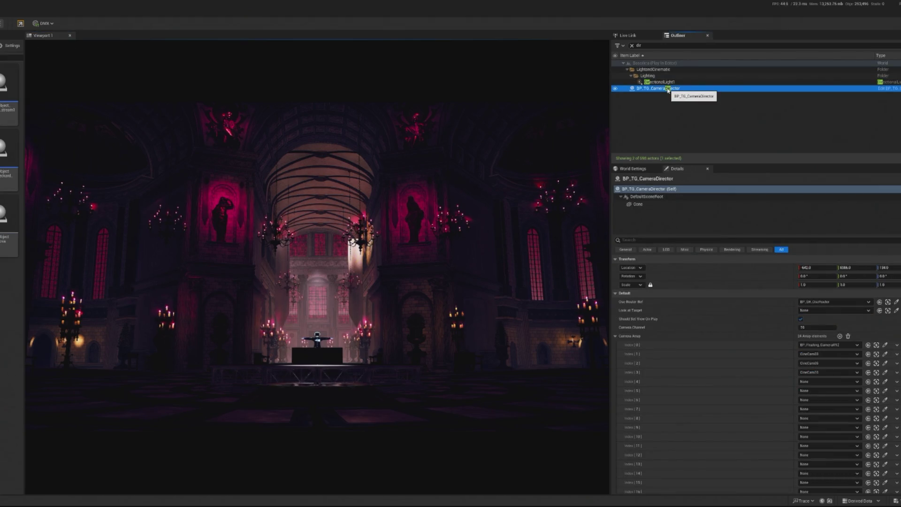